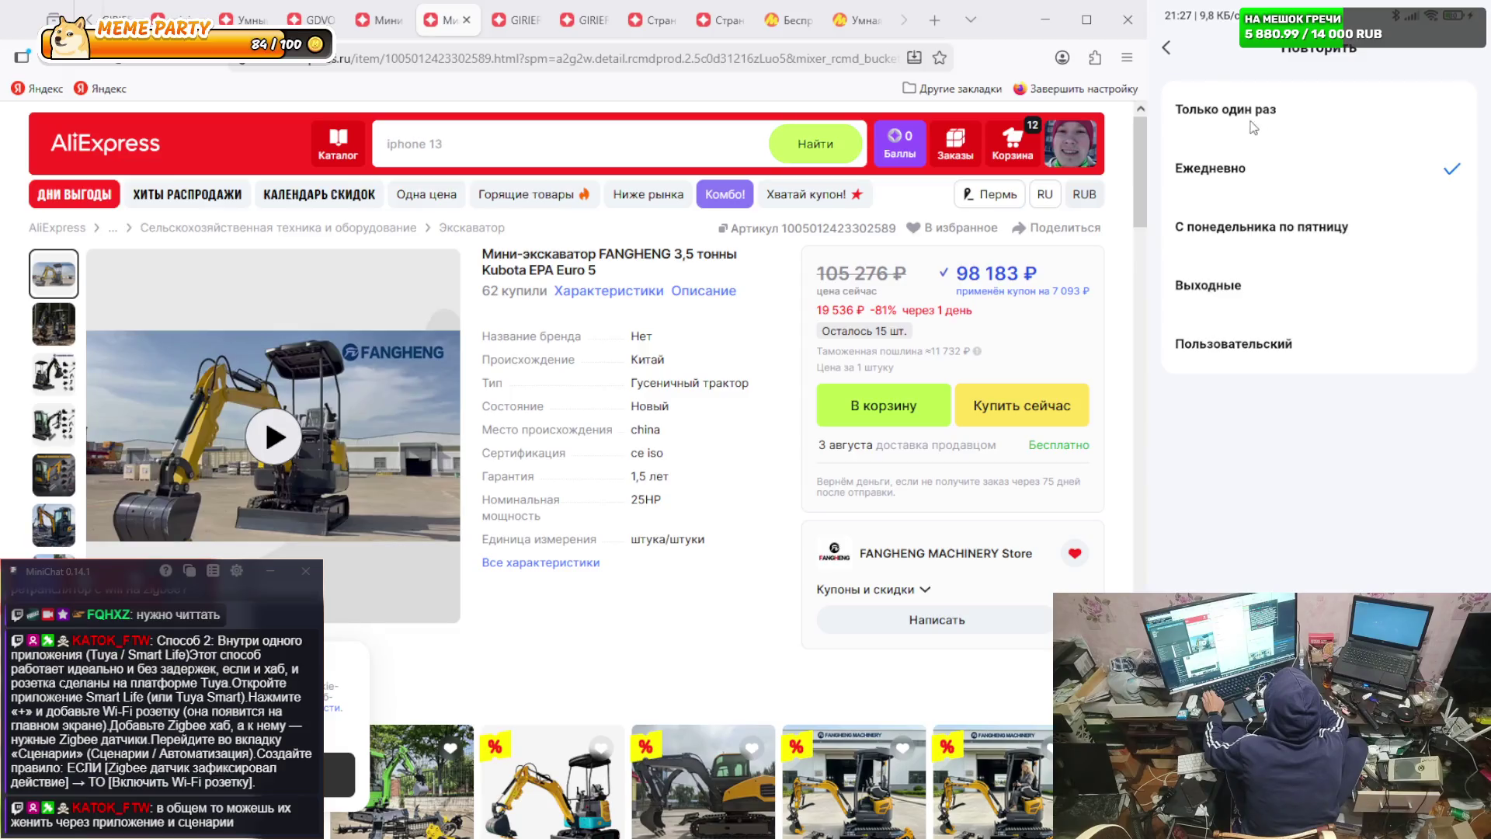
# - Try the once and custom repeat options, keep the 18:00 timer daily, and return to Scheduled Power-on
pyautogui.click(1264, 111)
pyautogui.click(1258, 343)
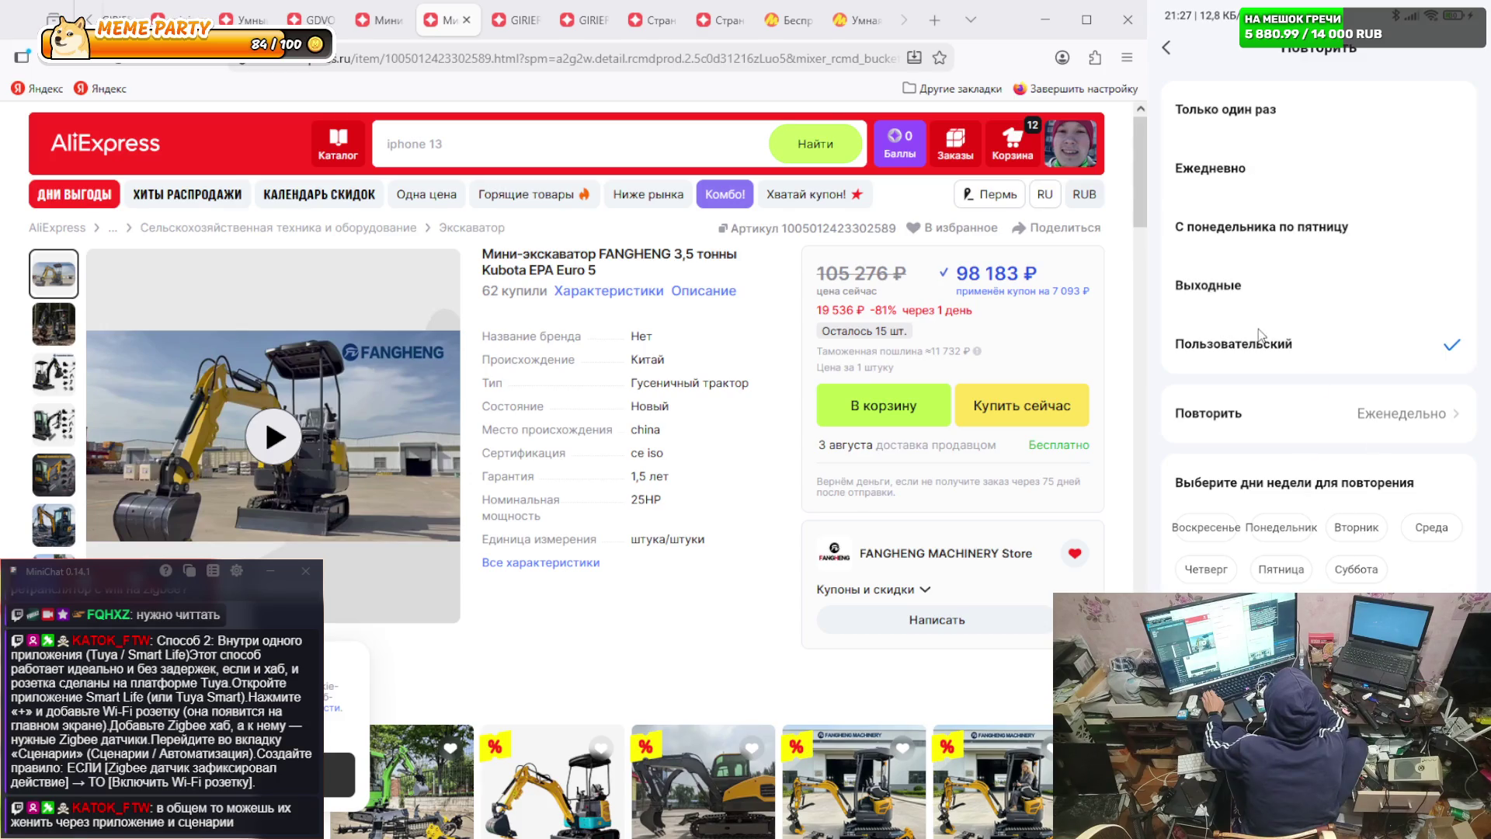
pyautogui.click(1202, 109)
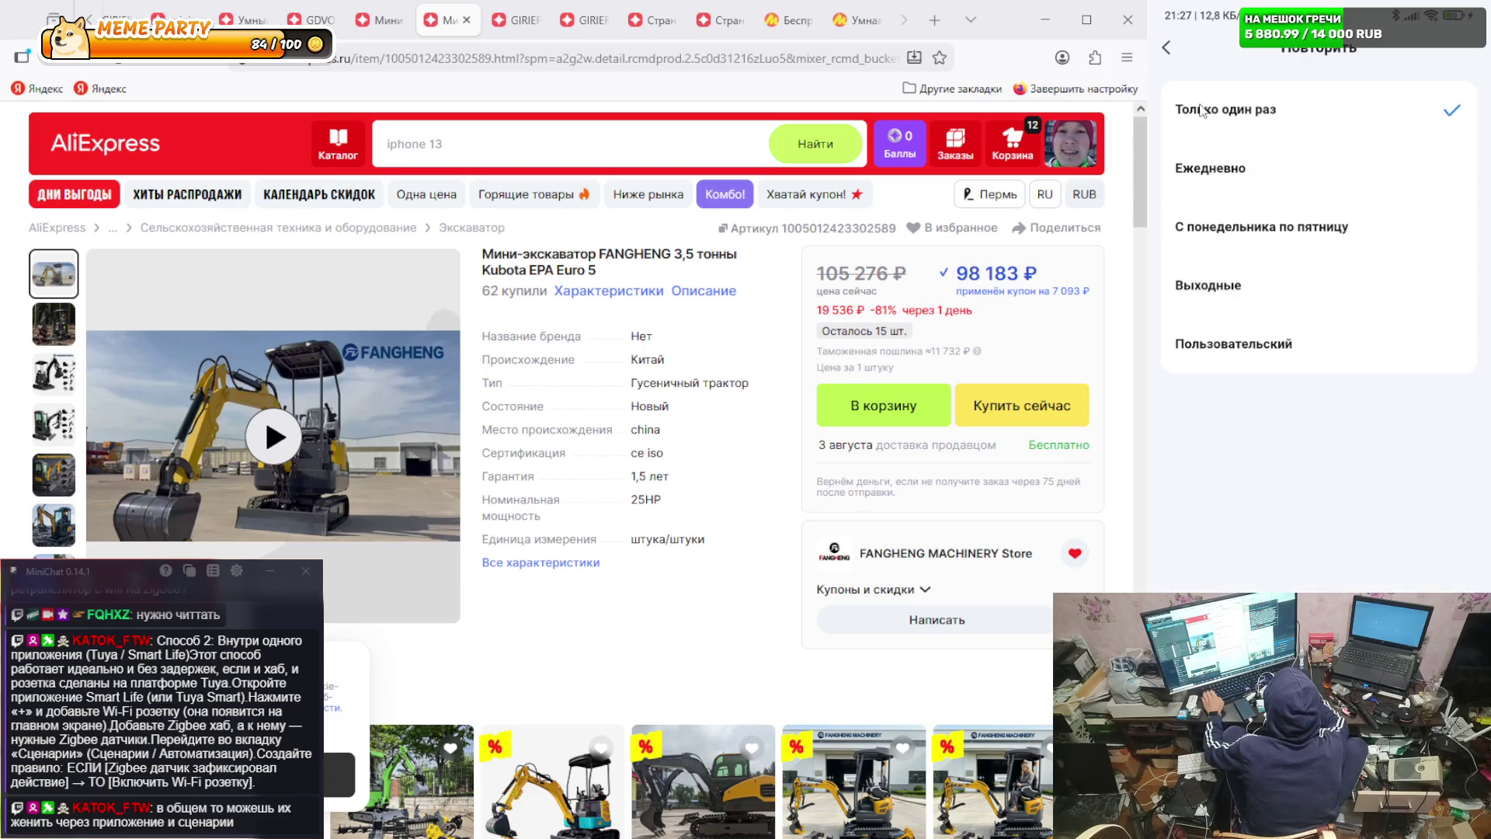
pyautogui.click(1230, 167)
pyautogui.click(1165, 47)
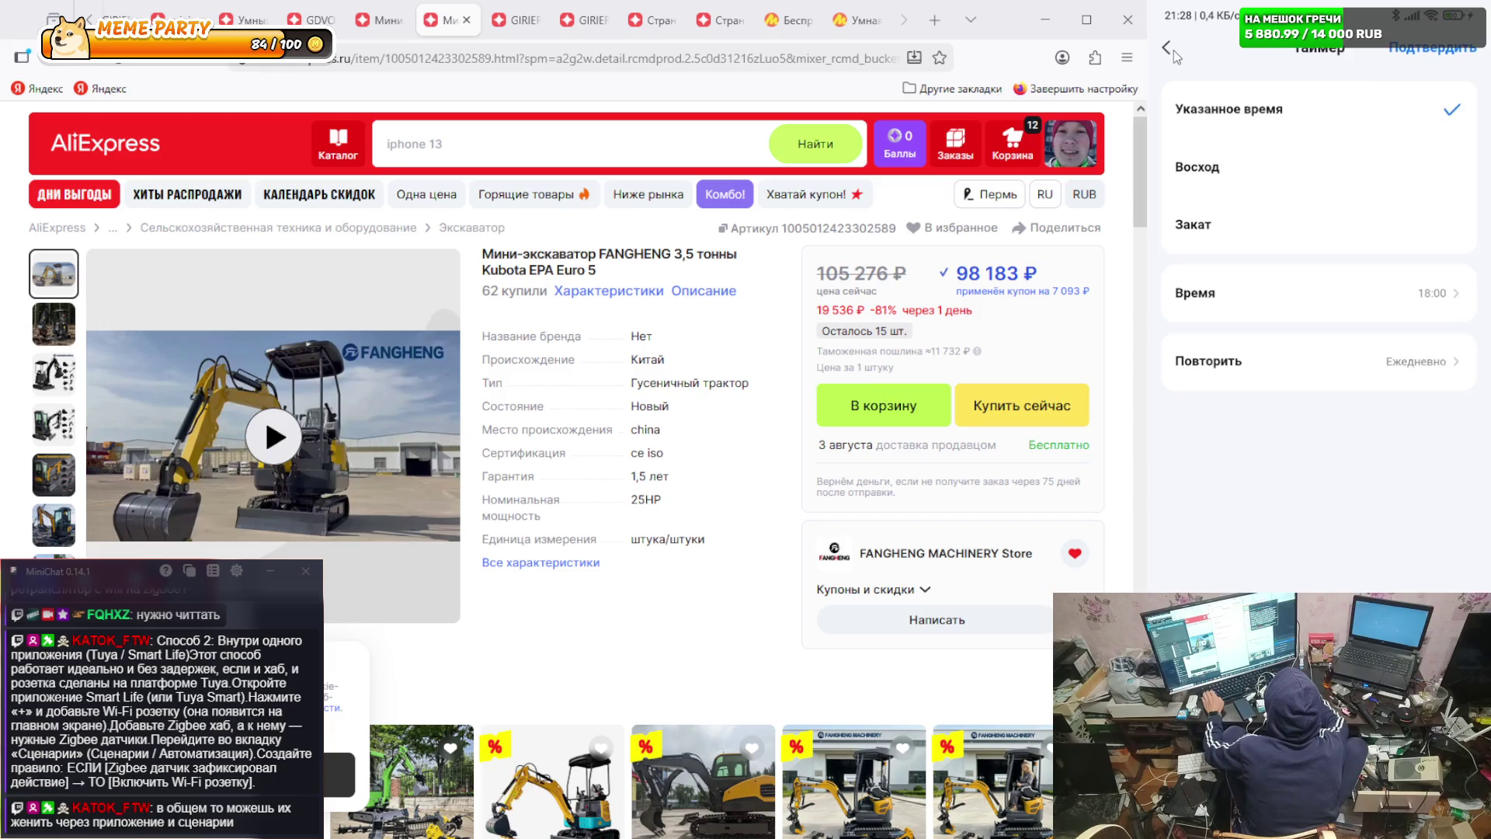
pyautogui.click(1168, 50)
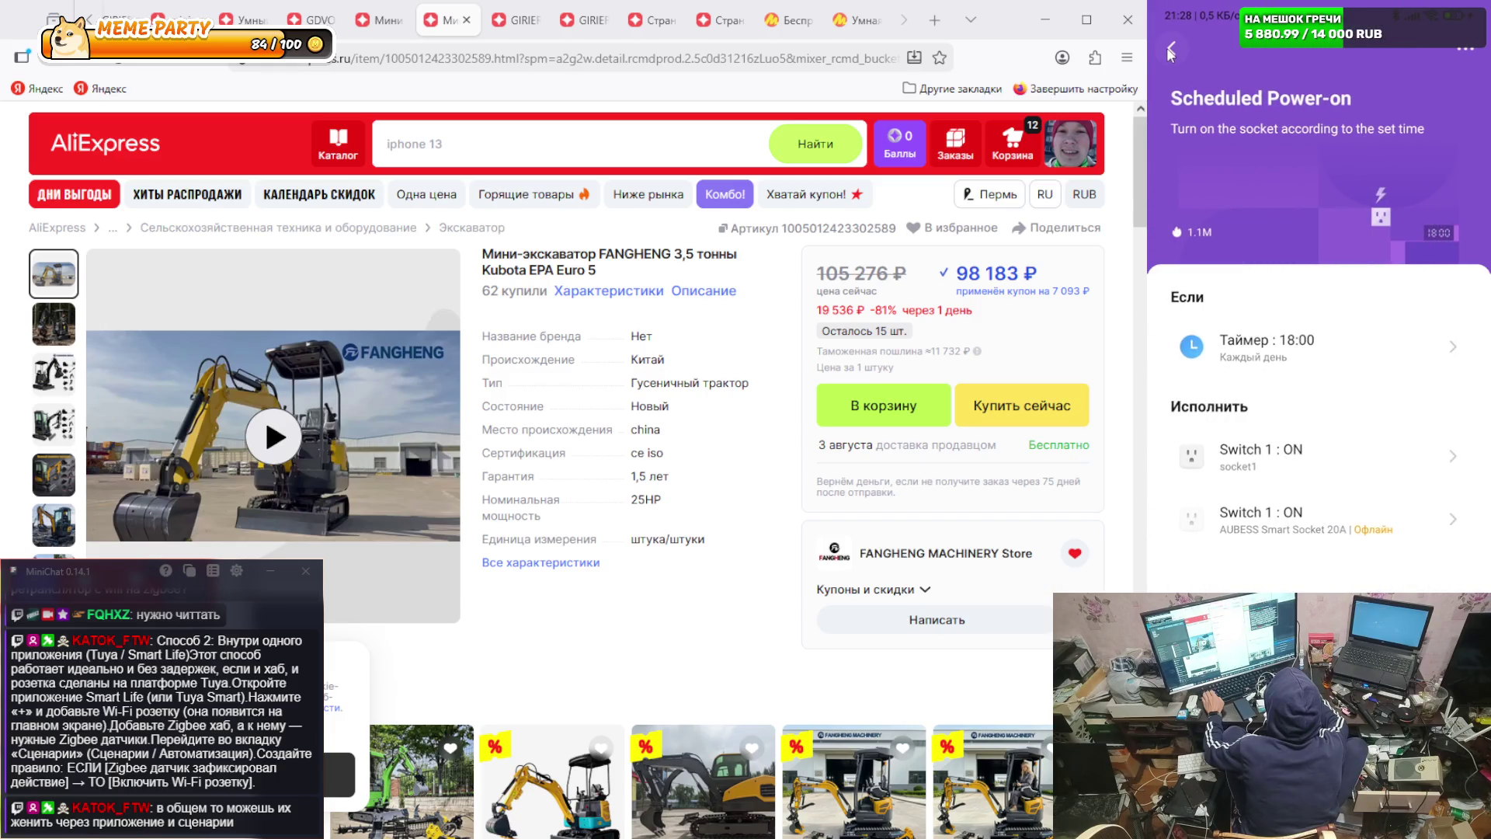
# - Browse the automation filter and instant scenarios list, then open the account profile page
pyautogui.click(1168, 50)
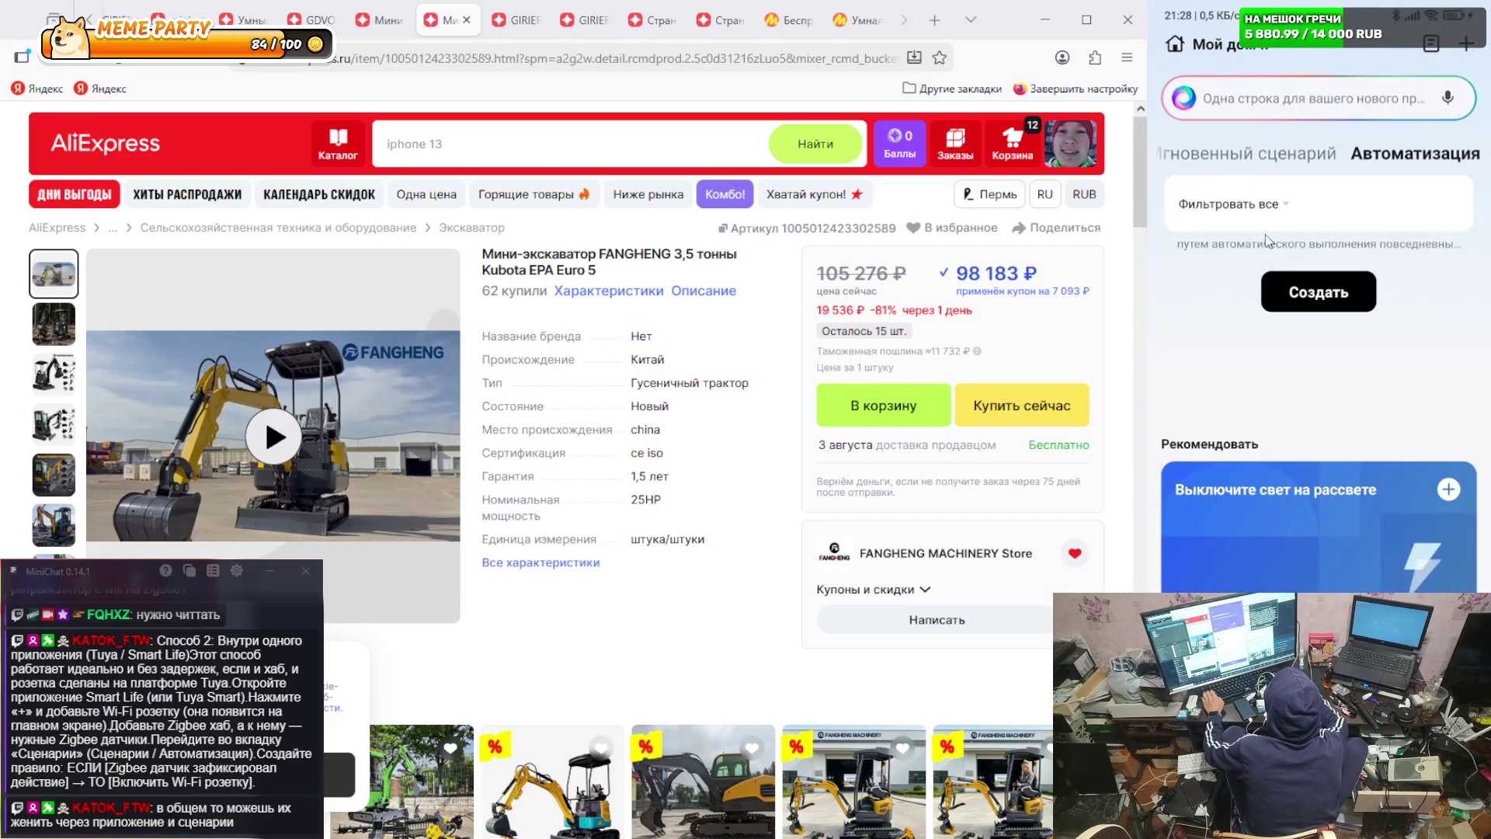
pyautogui.click(1262, 206)
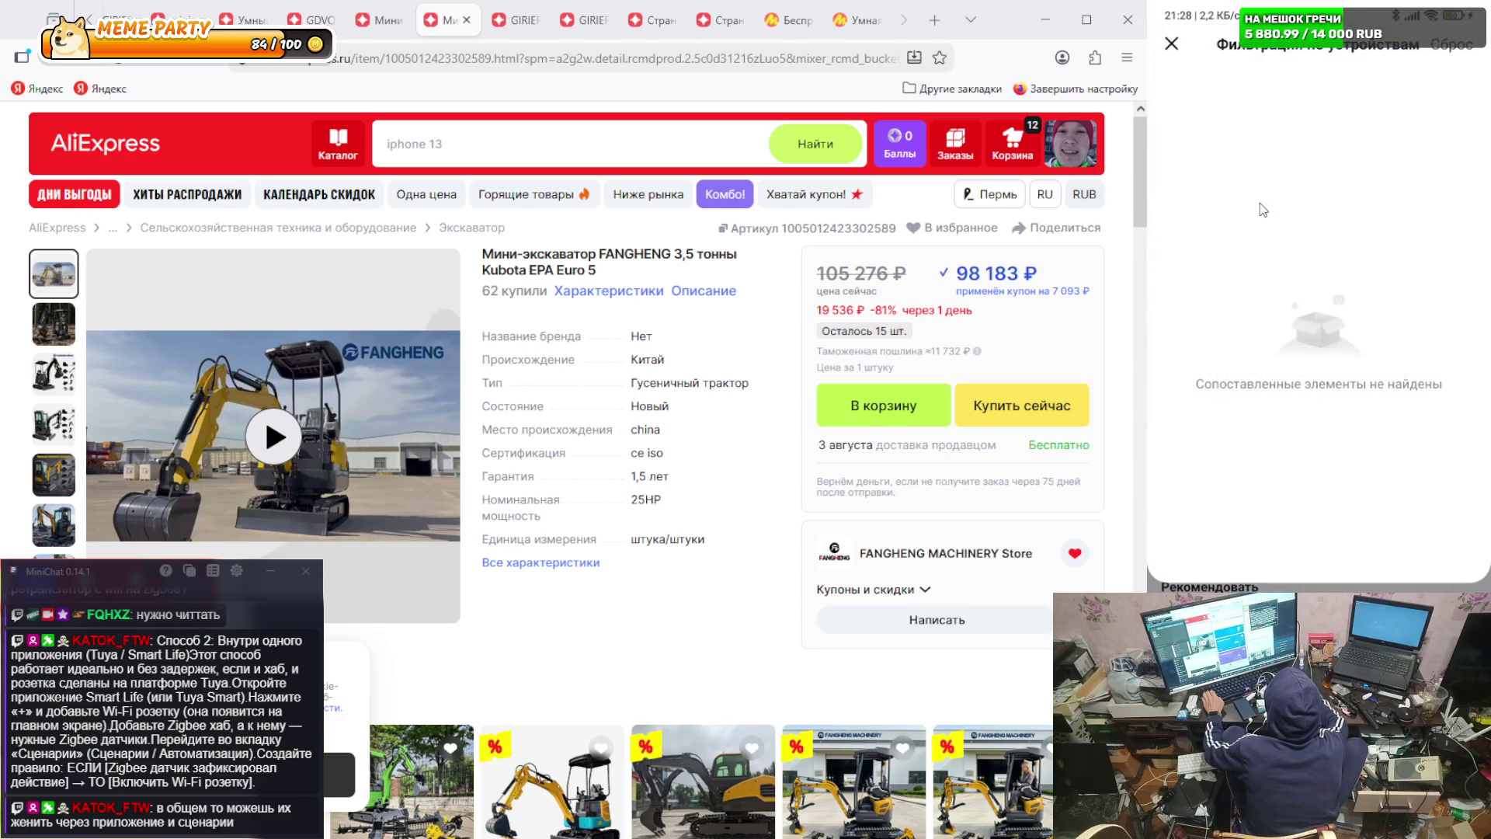
pyautogui.click(1171, 44)
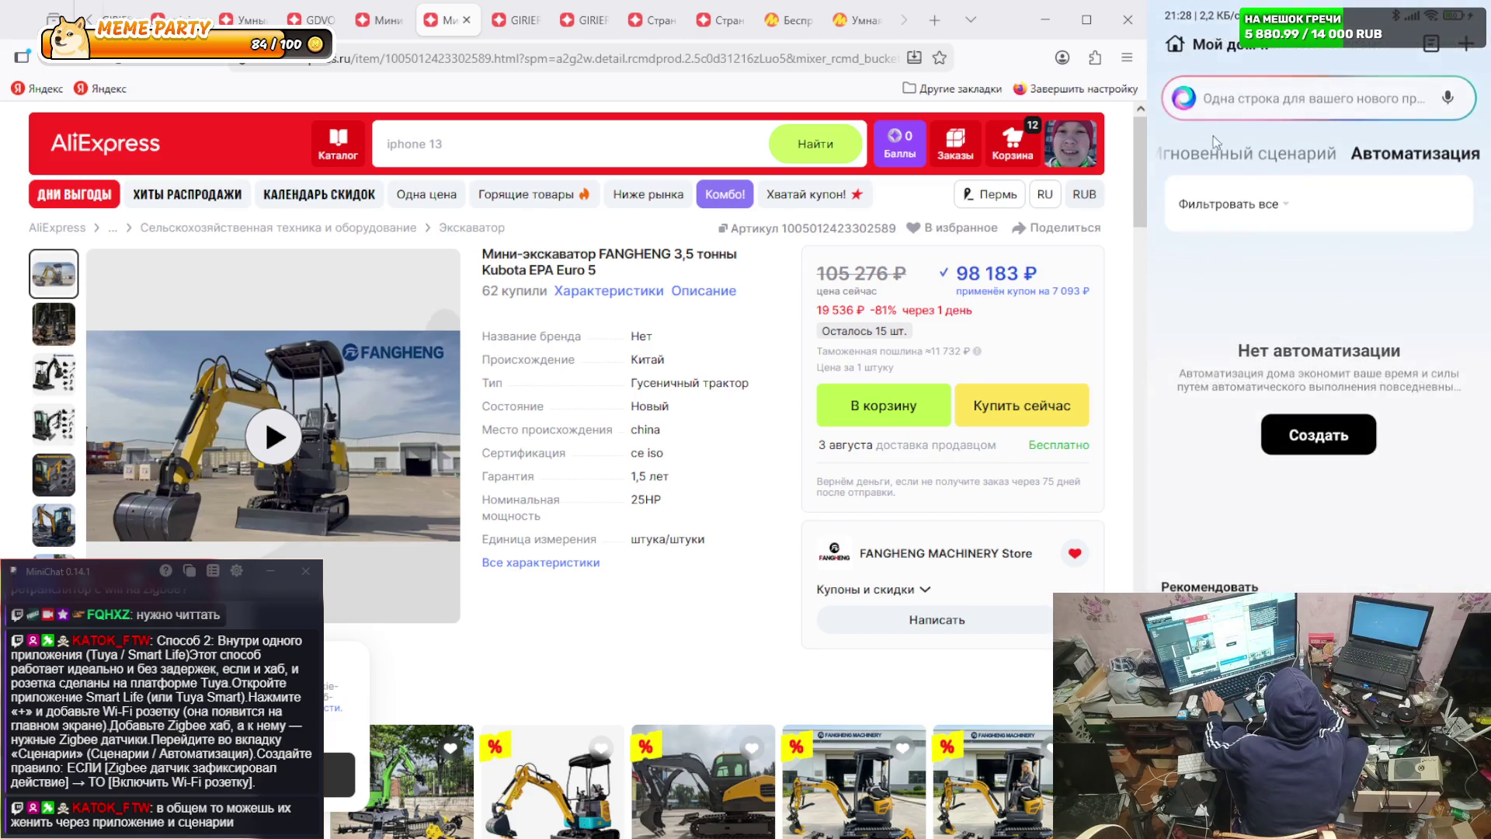
pyautogui.click(1213, 153)
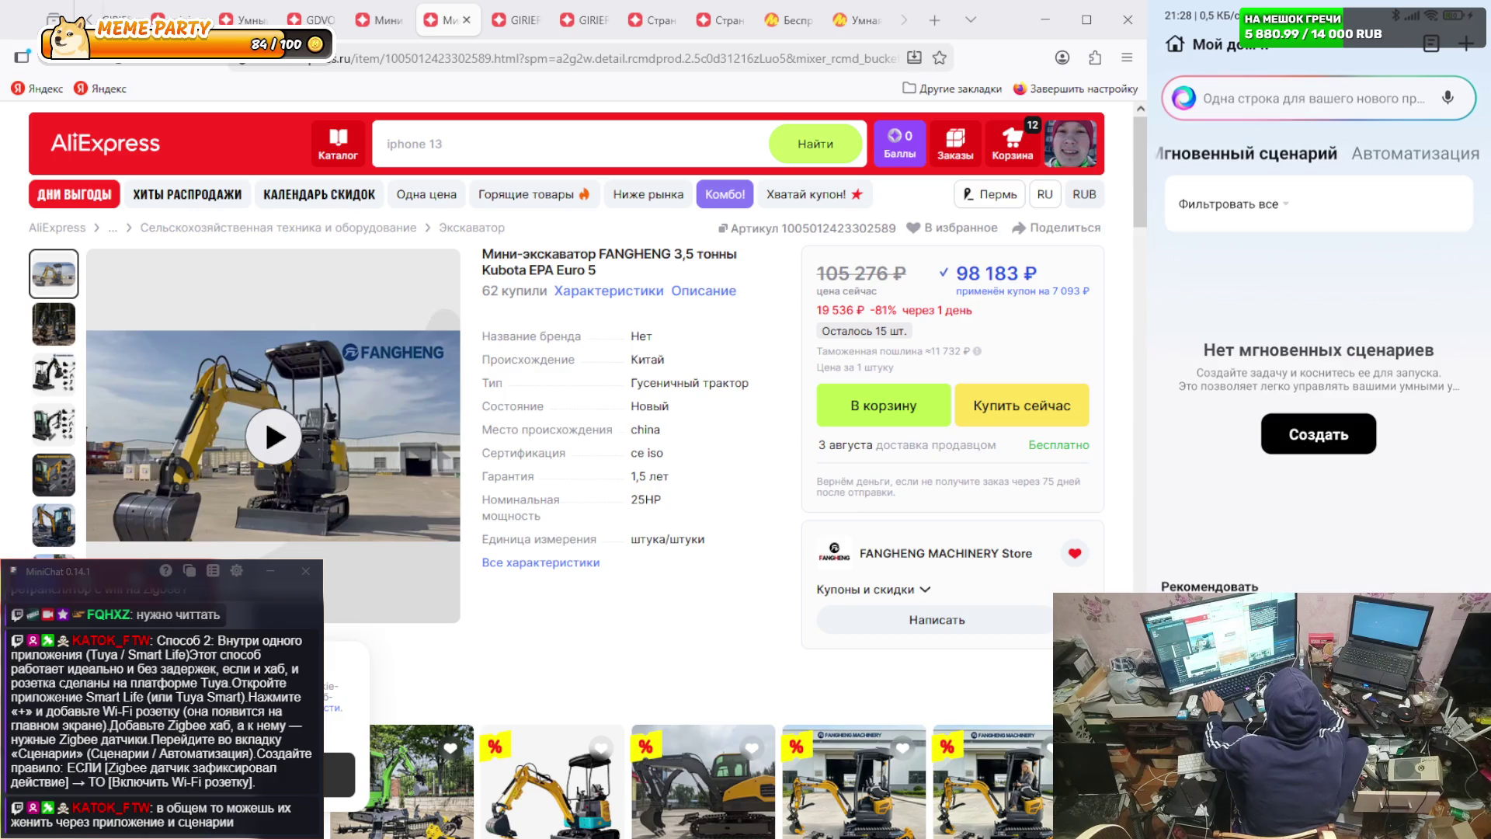
pyautogui.click(1445, 807)
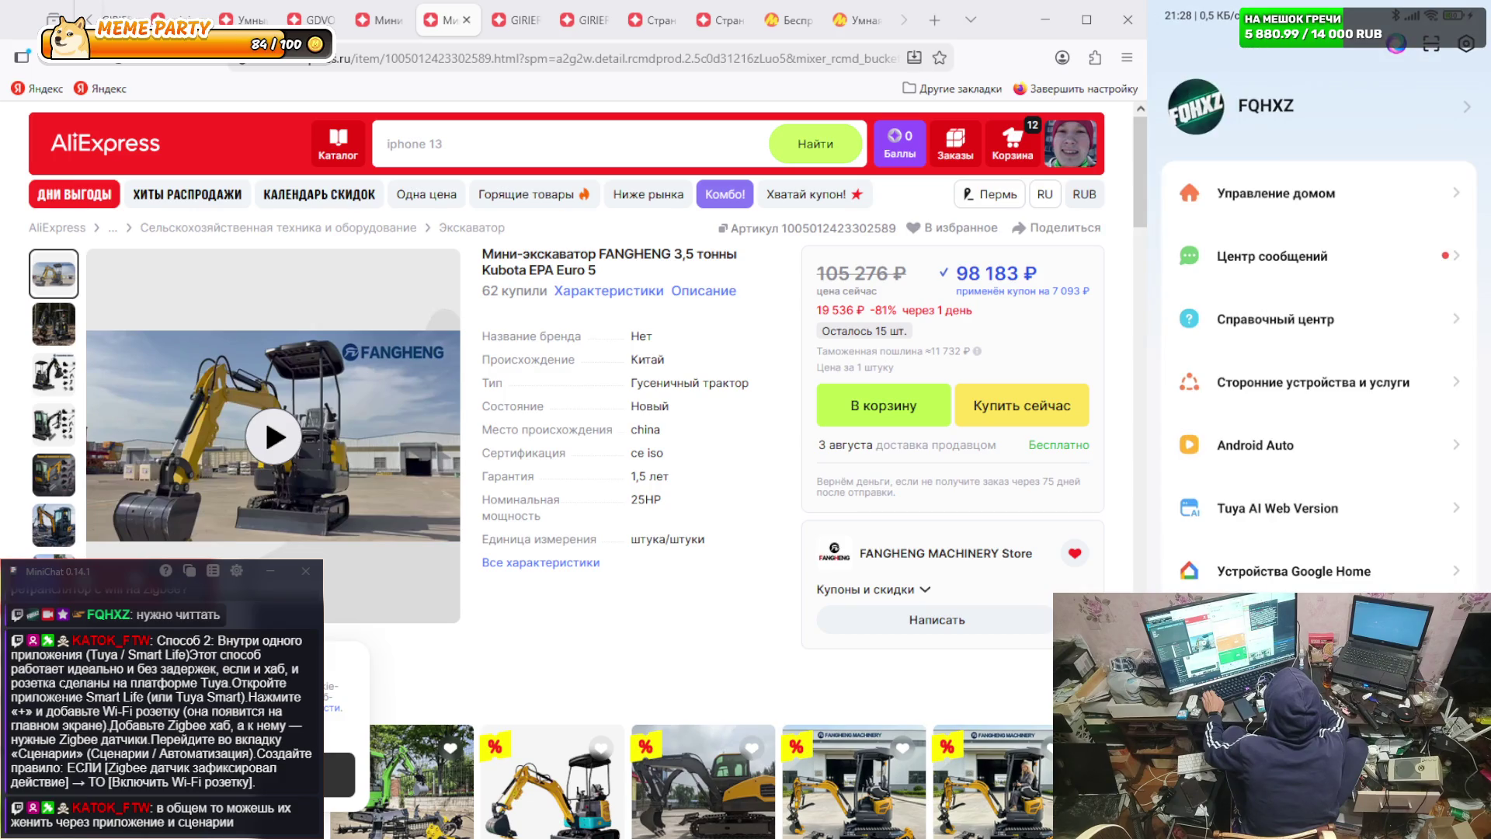
pyautogui.click(1300, 260)
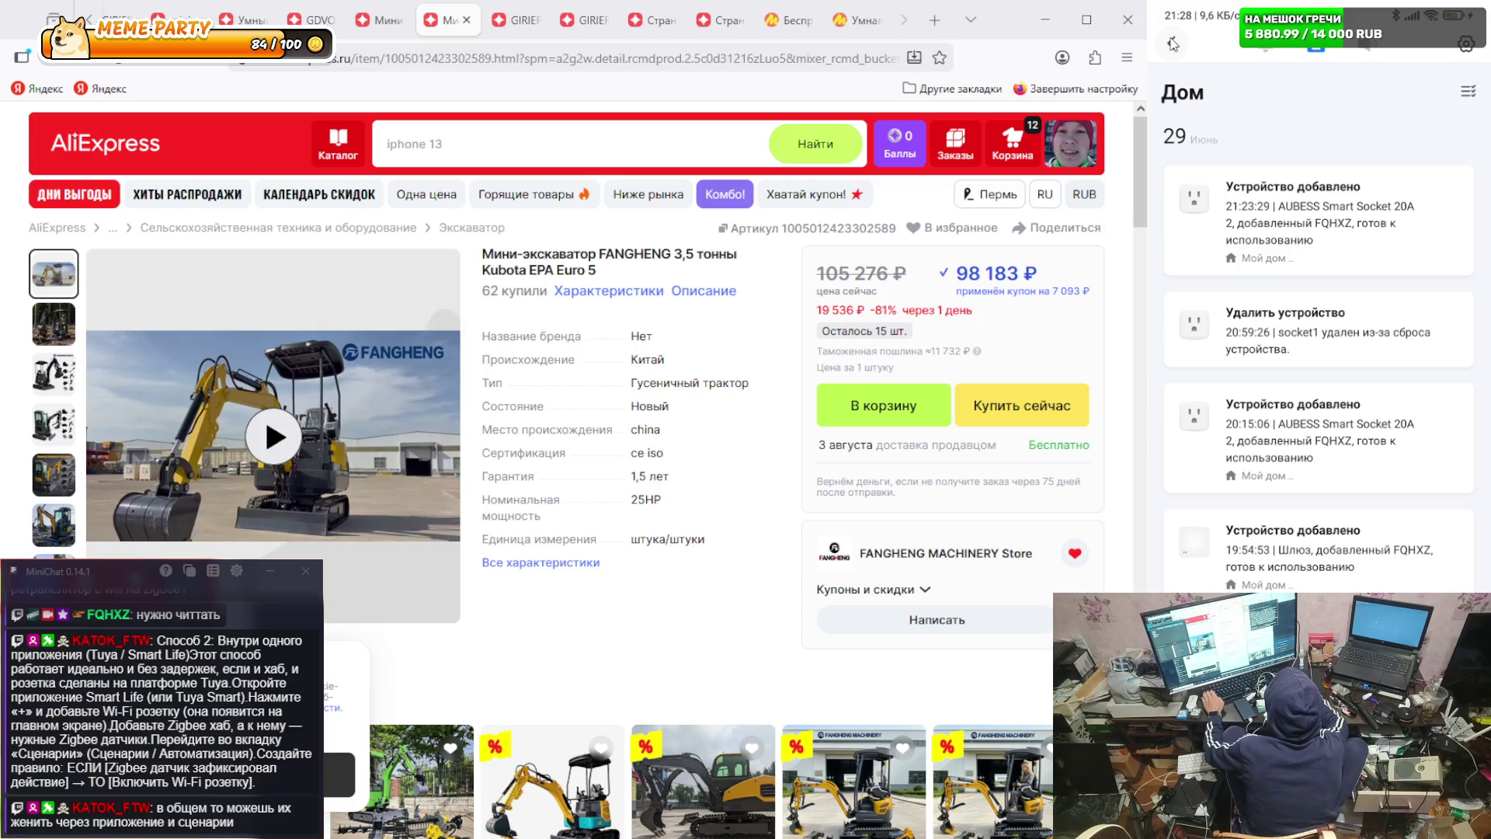
pyautogui.click(1172, 43)
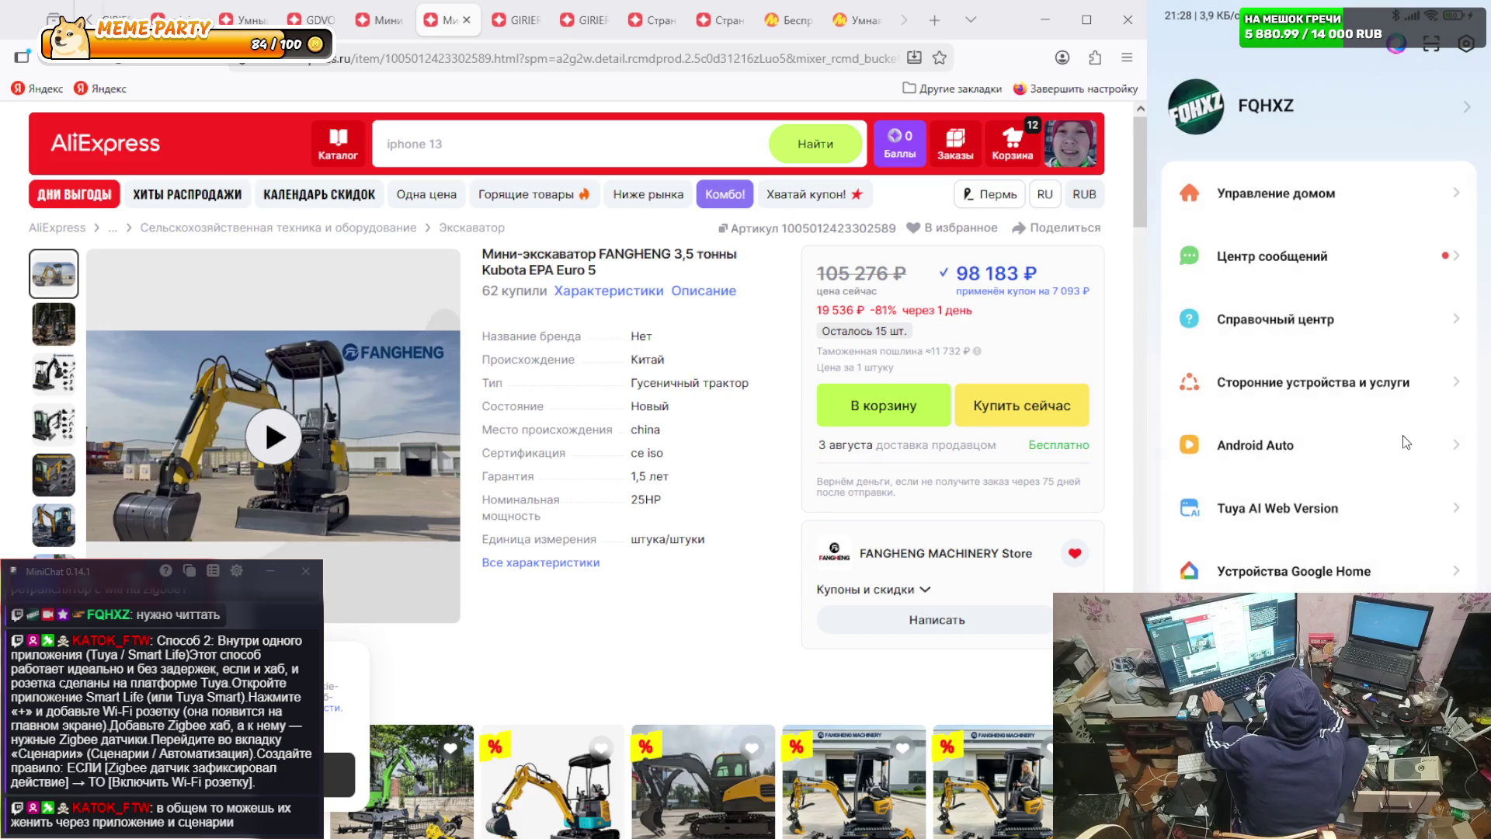
pyautogui.click(1275, 509)
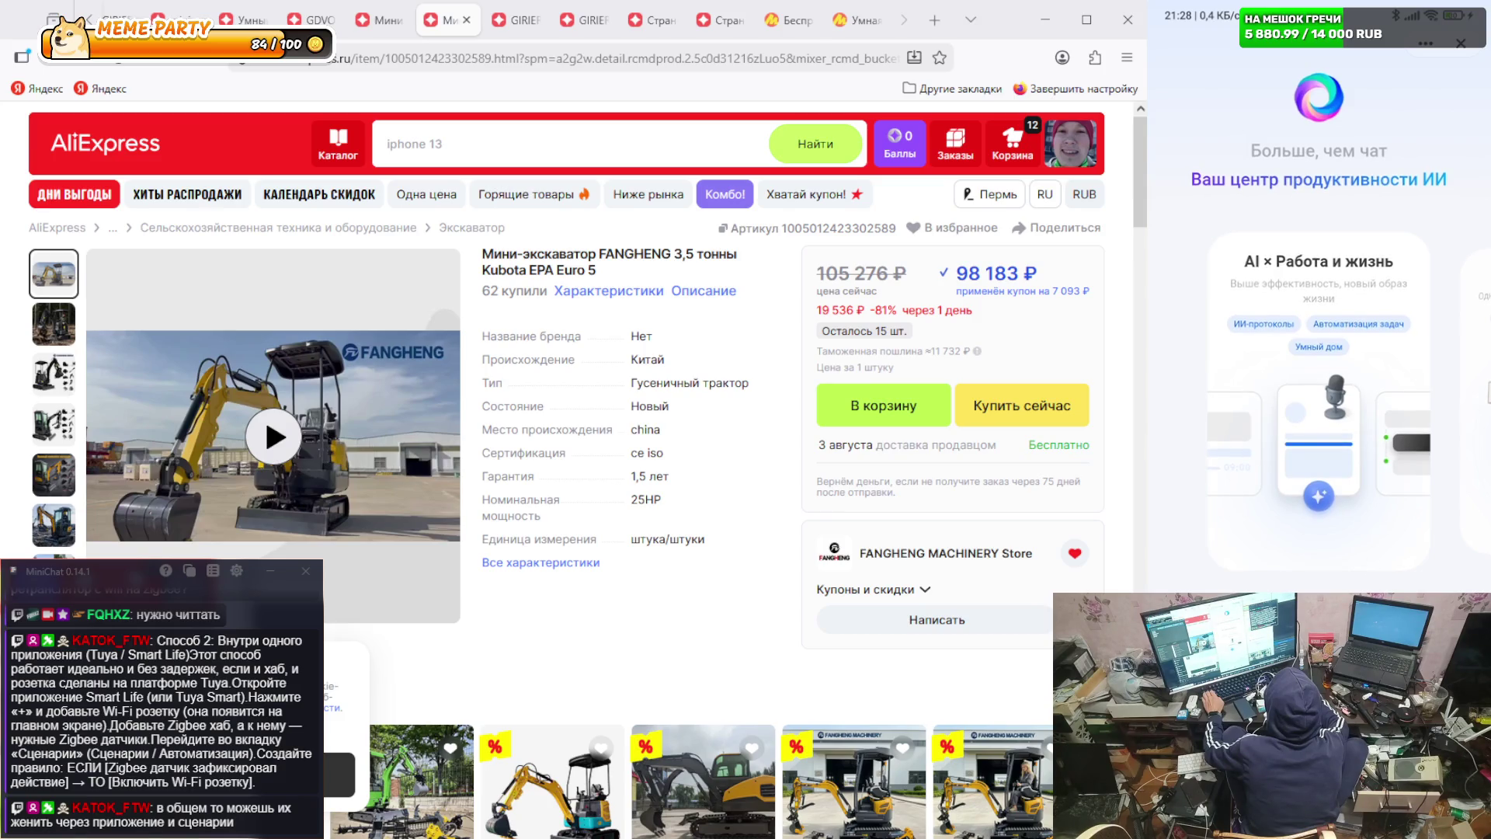
pyautogui.click(1463, 44)
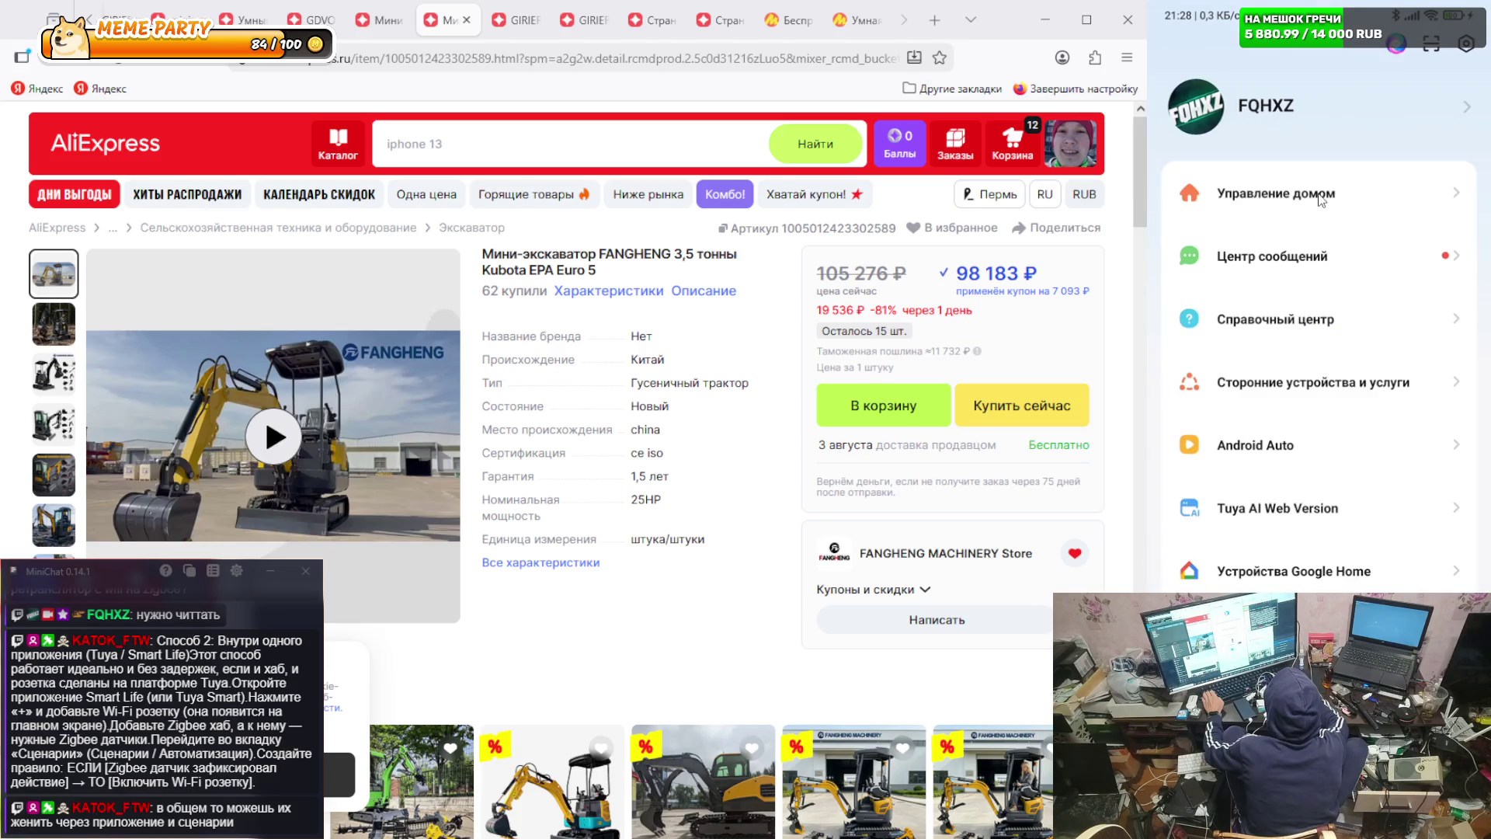
# - In home management, start a new home and name it SA after erasing a typo
pyautogui.click(1317, 199)
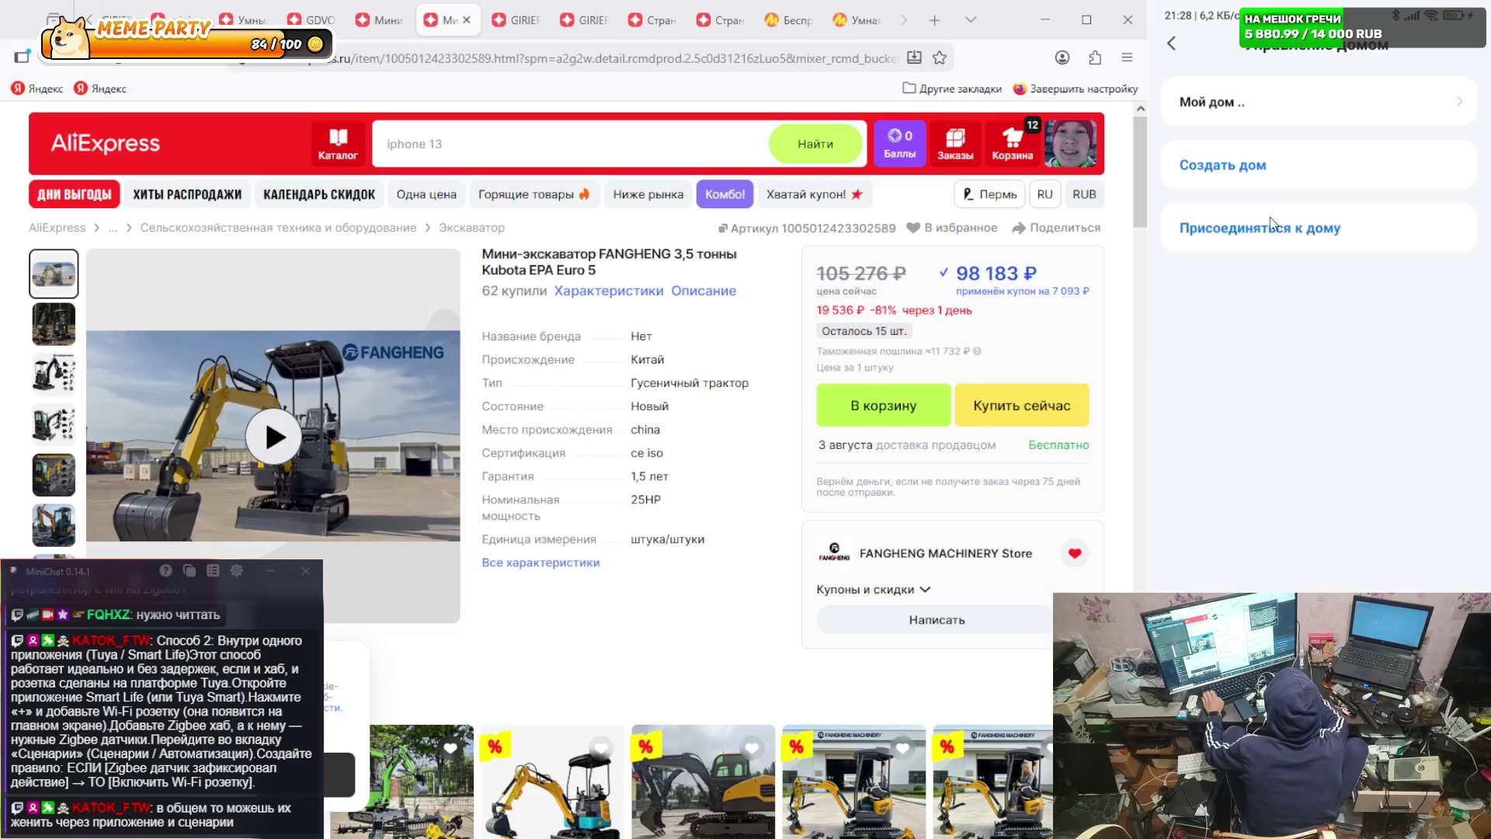
pyautogui.click(1233, 168)
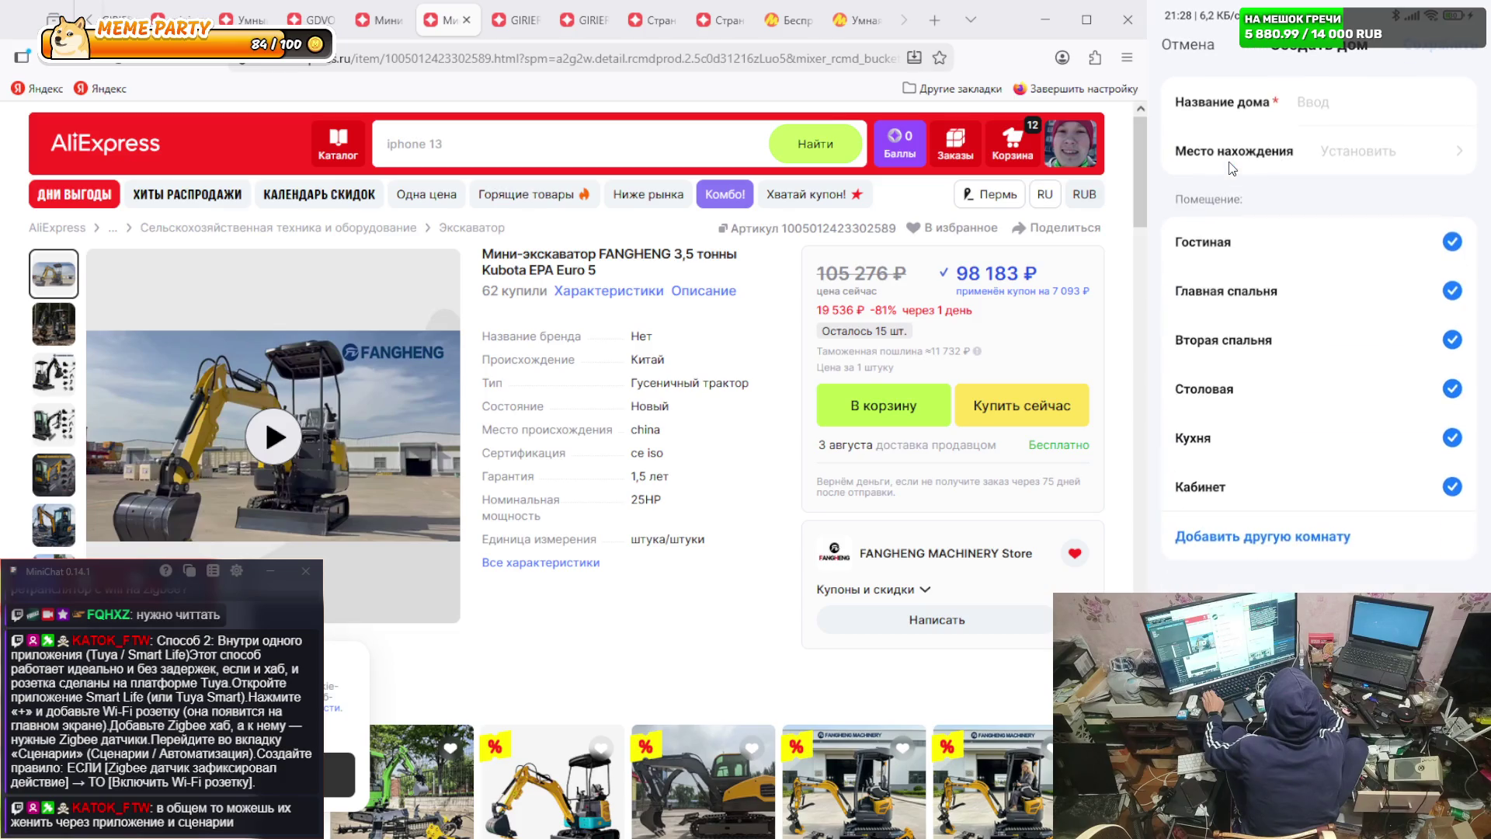
pyautogui.click(1335, 113)
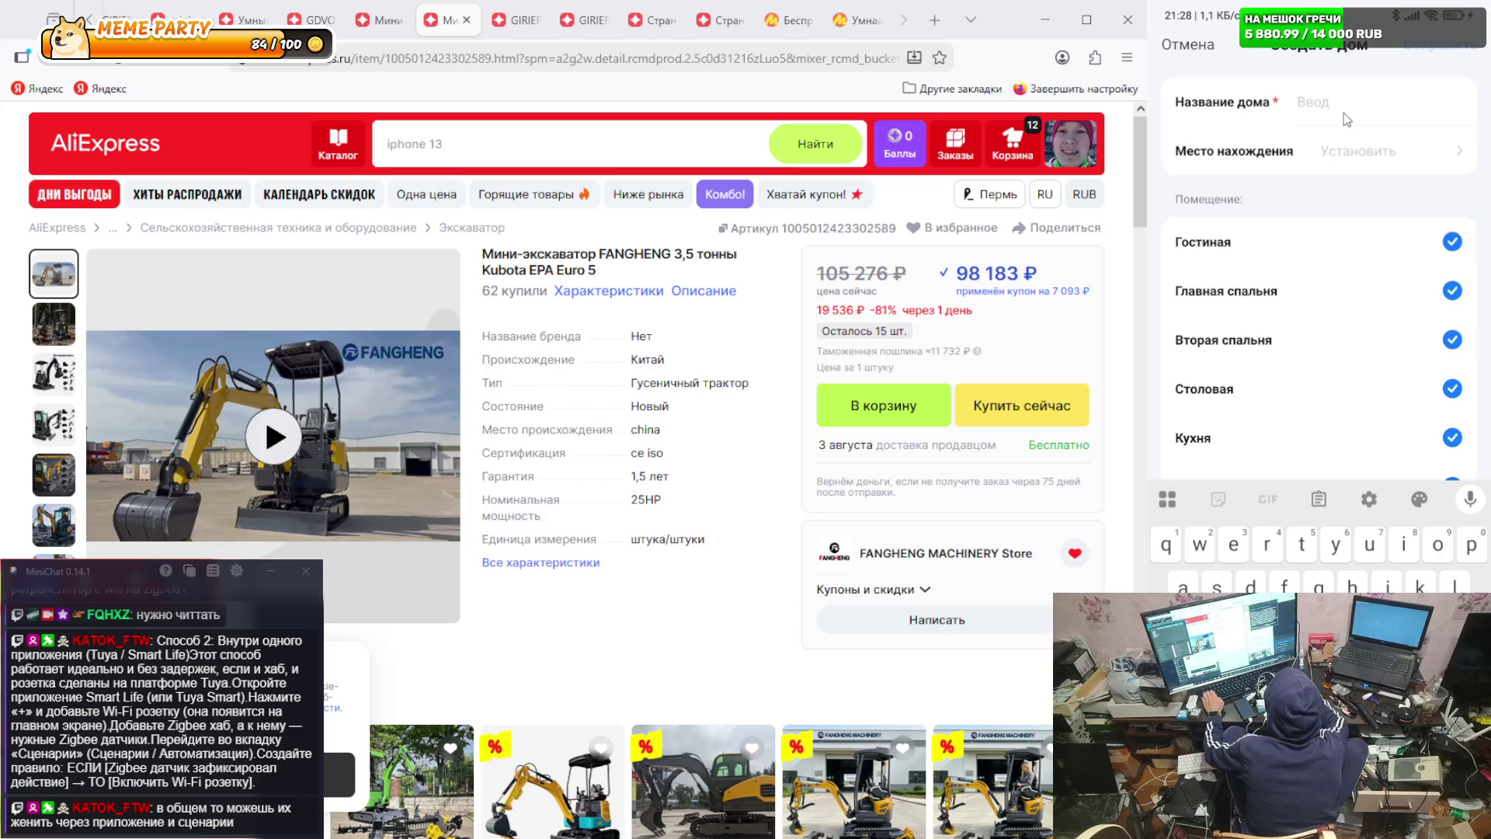
pyautogui.write('свс')
pyautogui.press('BackSpace')
pyautogui.press('BackSpace')
pyautogui.press('BackSpace')
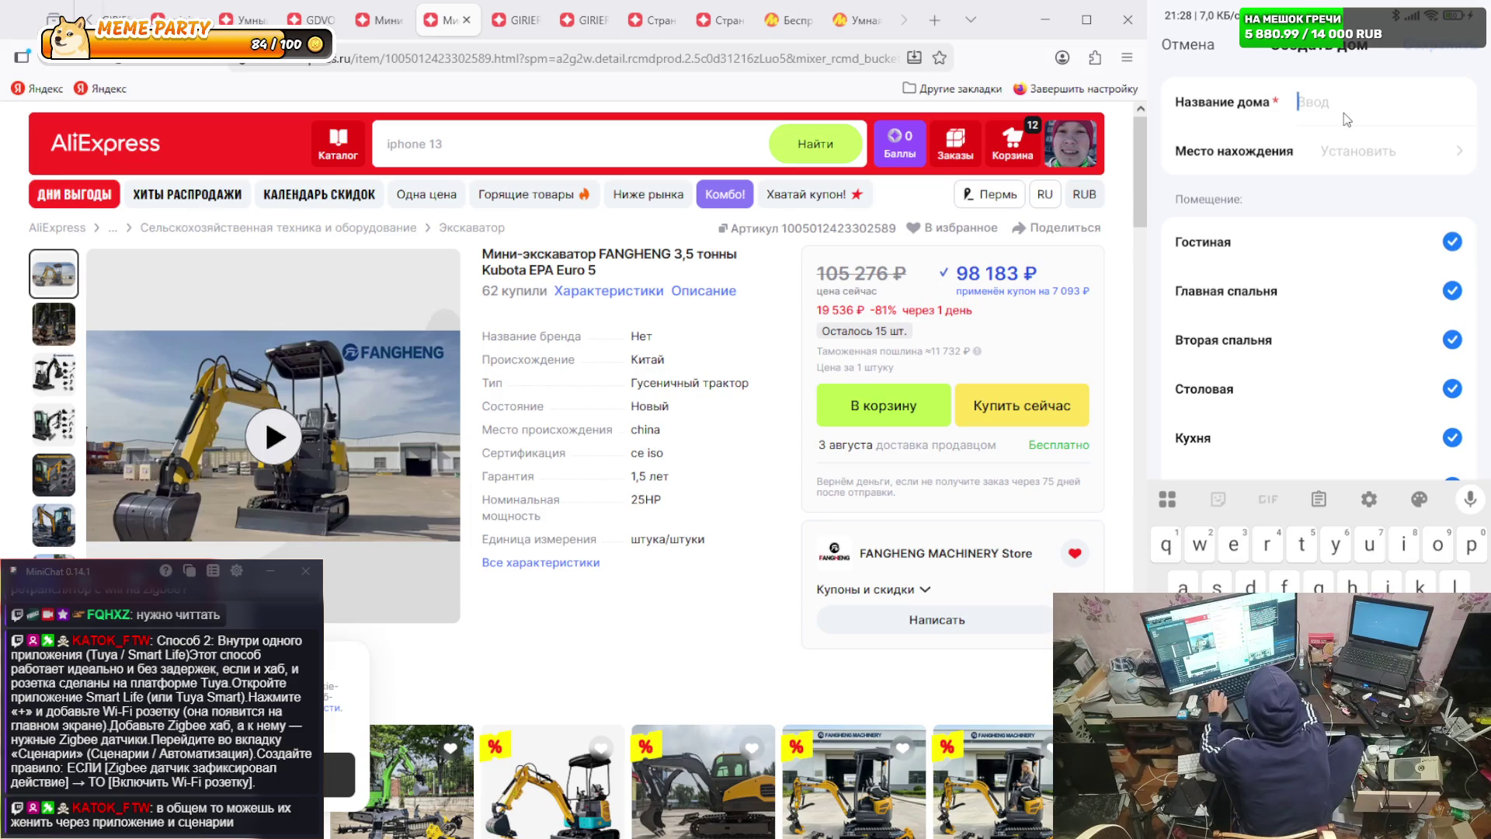
pyautogui.write('SA')
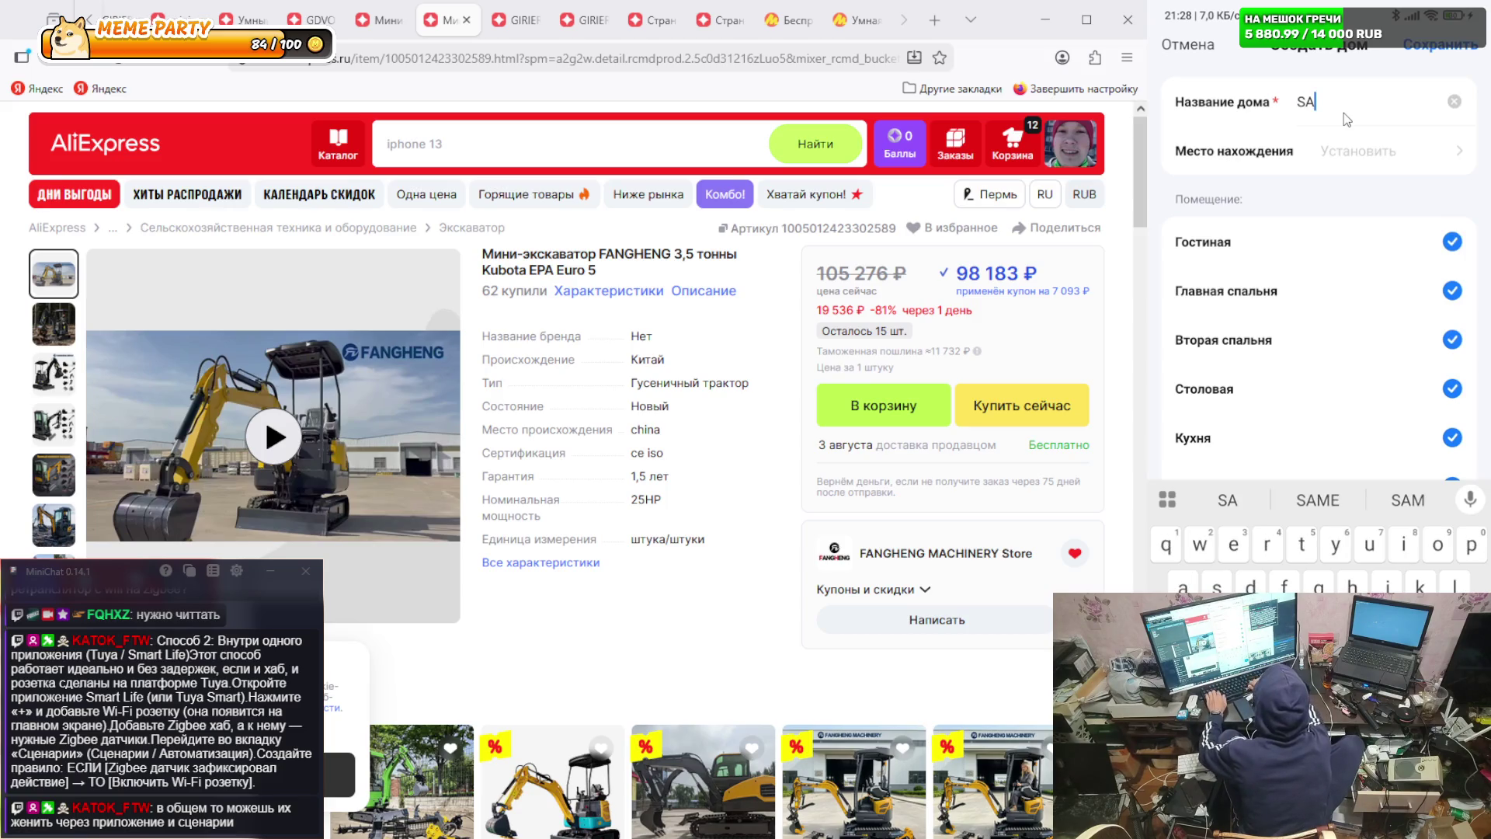
# - Open a new Firefox tab and search 'пере' to reach the translator
pyautogui.click(934, 19)
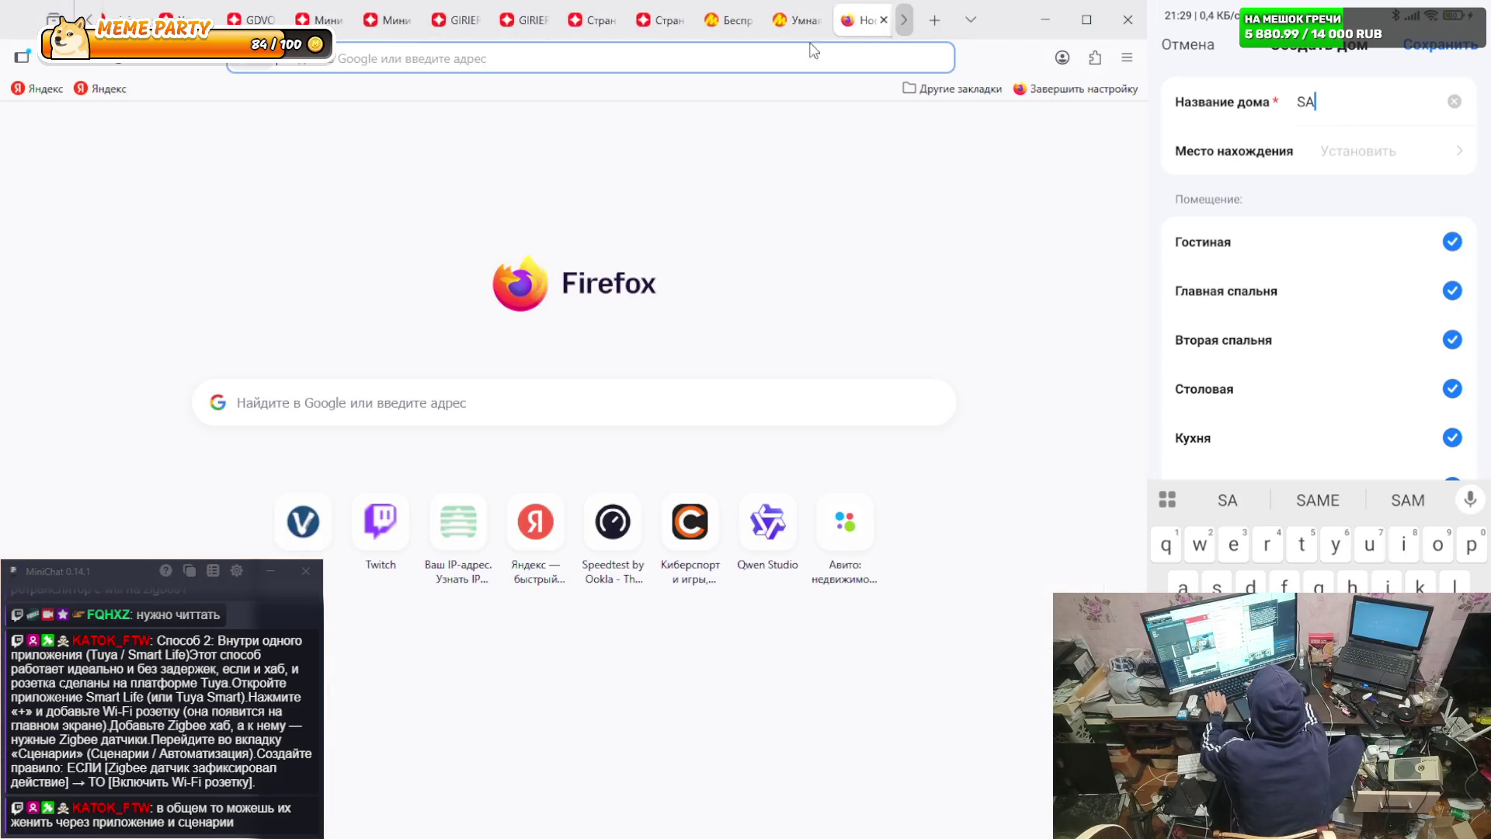
pyautogui.click(813, 51)
pyautogui.write('gt')
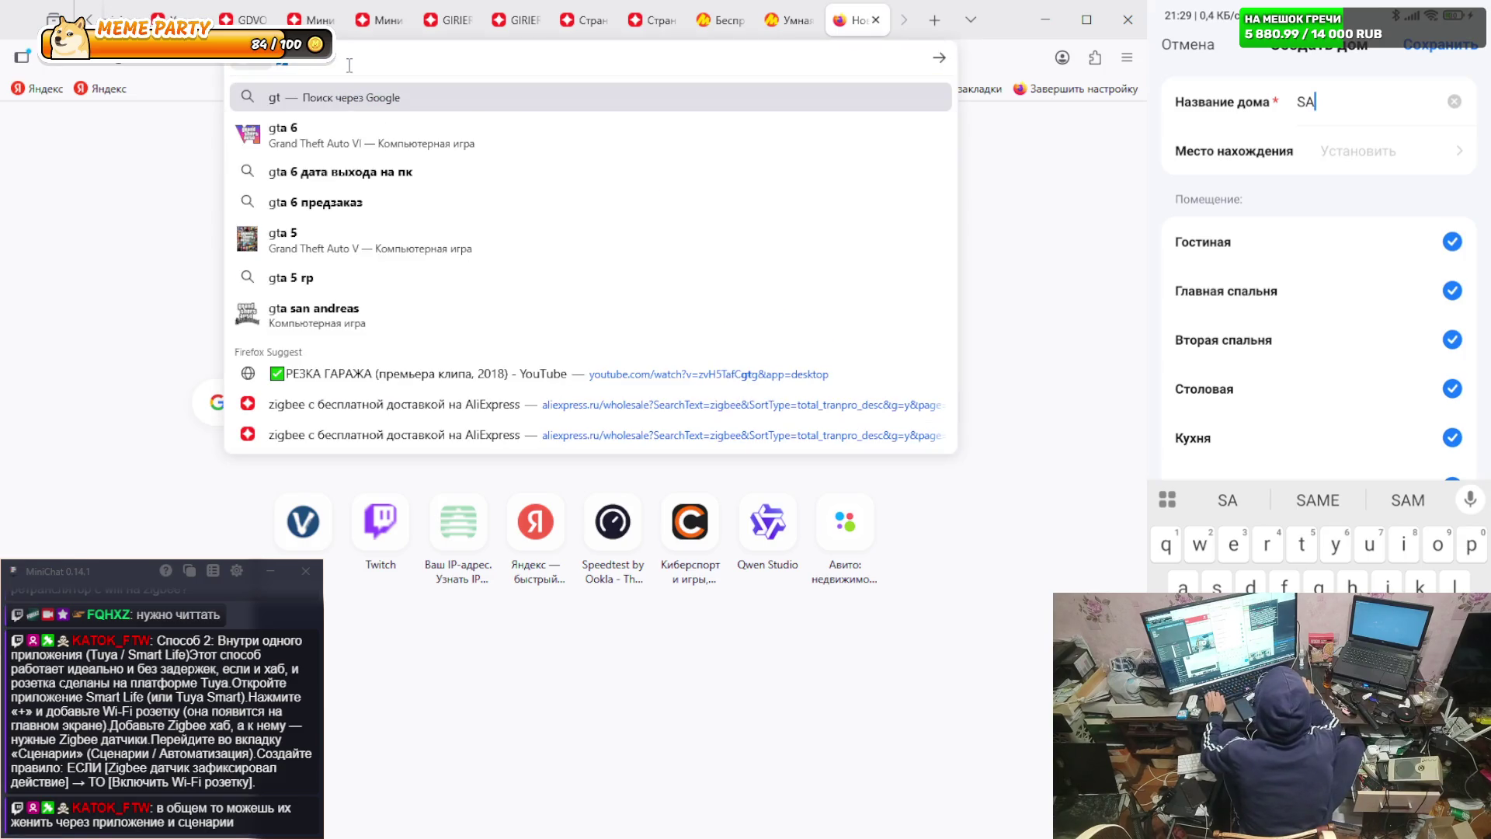
pyautogui.press('BackSpace')
pyautogui.press('BackSpace')
pyautogui.write('пере')
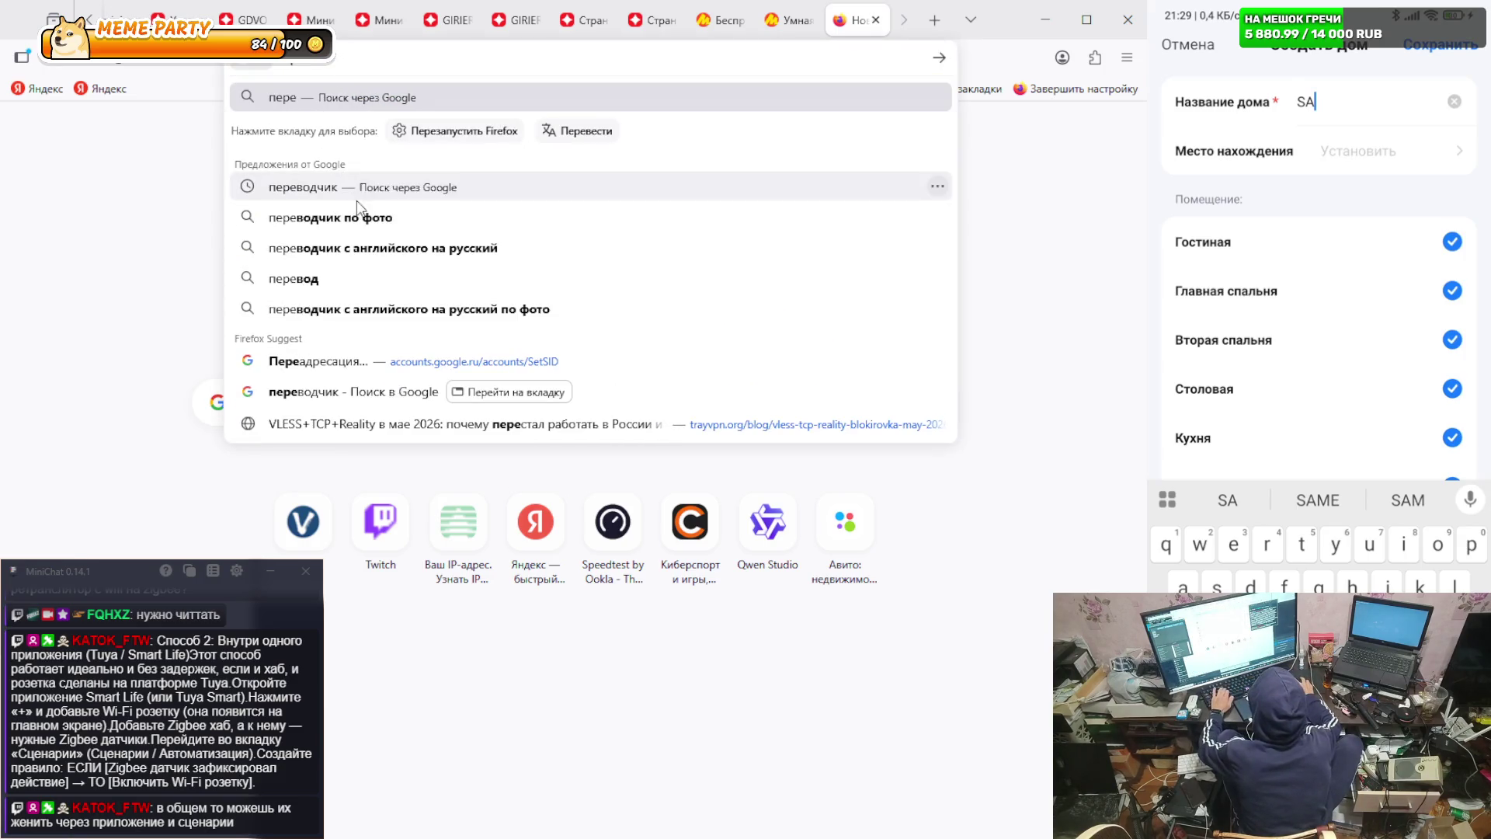
# - Translate 'санаторий' into English in Google Translate and cancel the Tuya new-home form
pyautogui.click(336, 398)
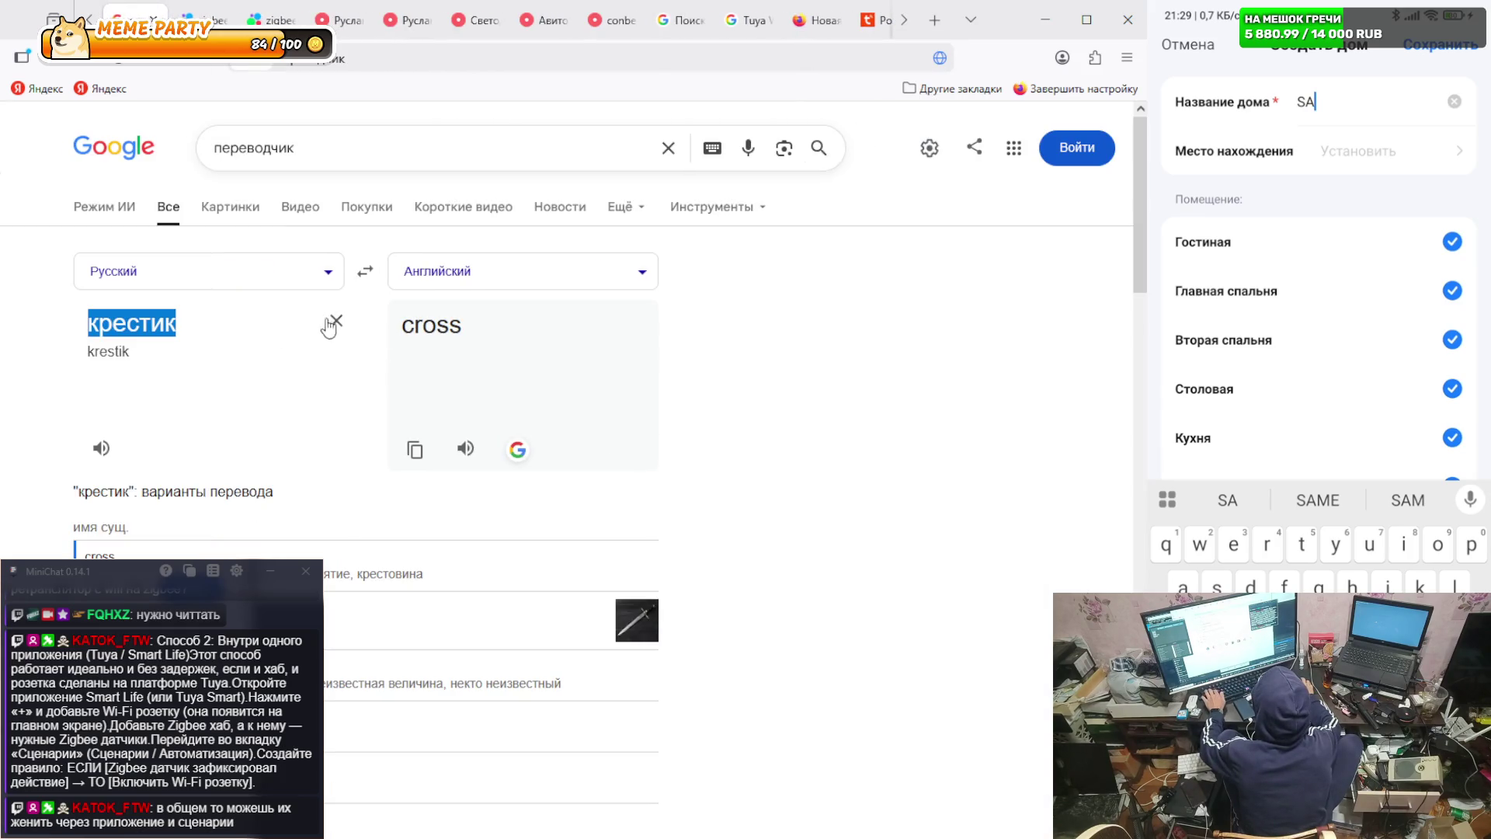
pyautogui.click(336, 320)
pyautogui.write('санато')
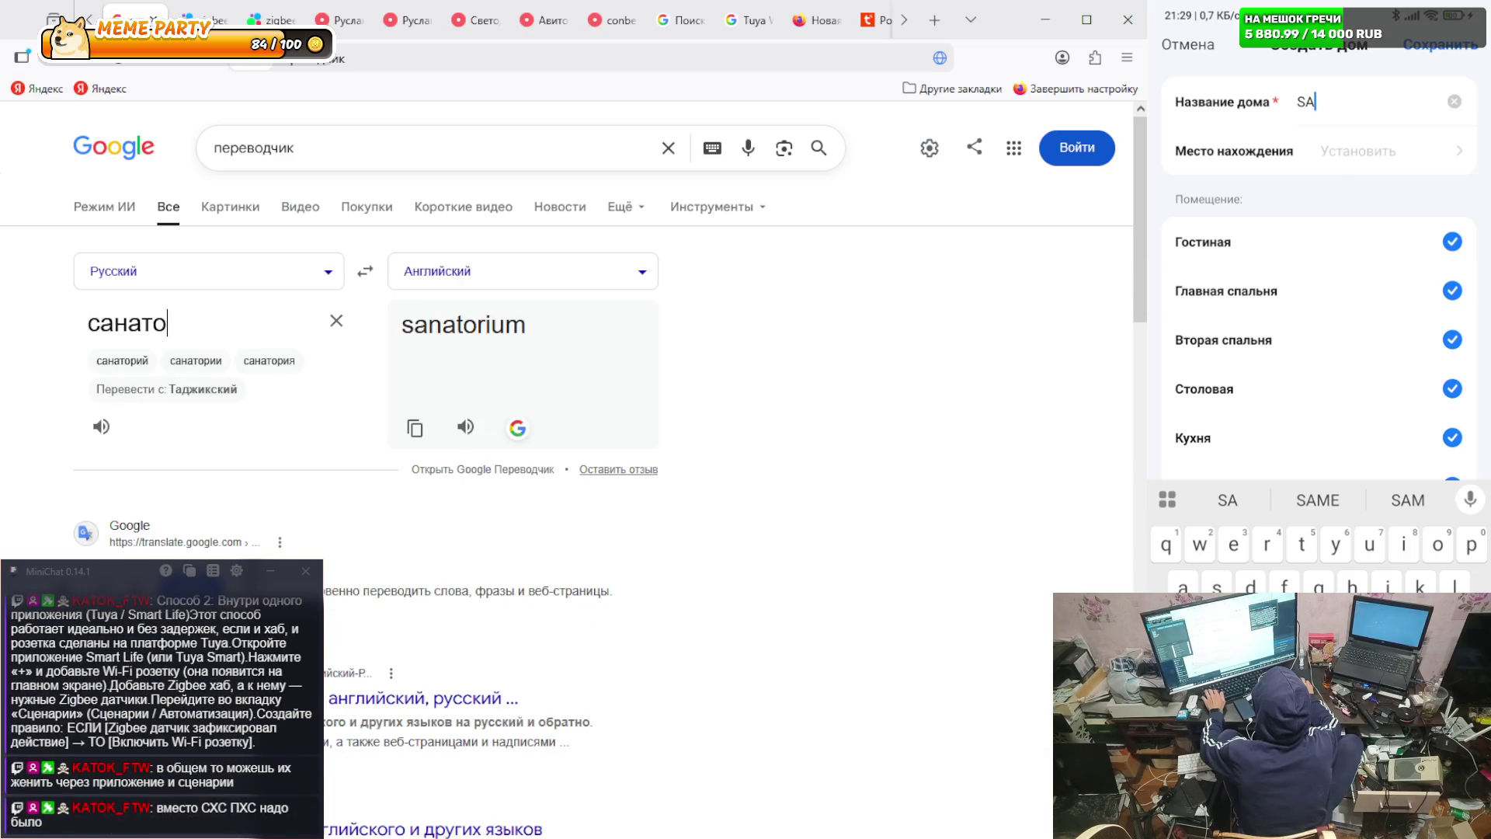
pyautogui.write('рий')
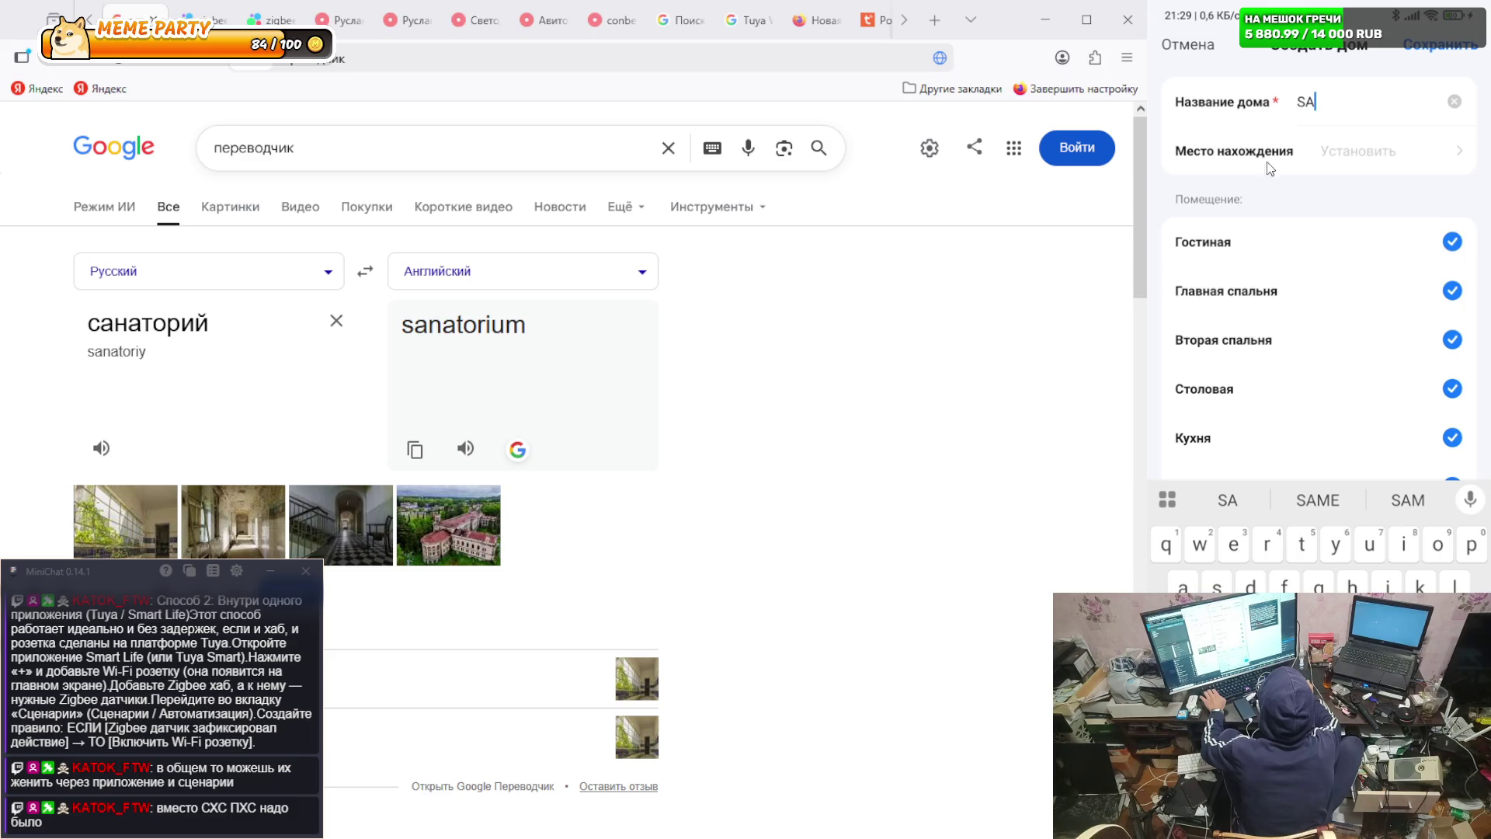
pyautogui.click(1185, 47)
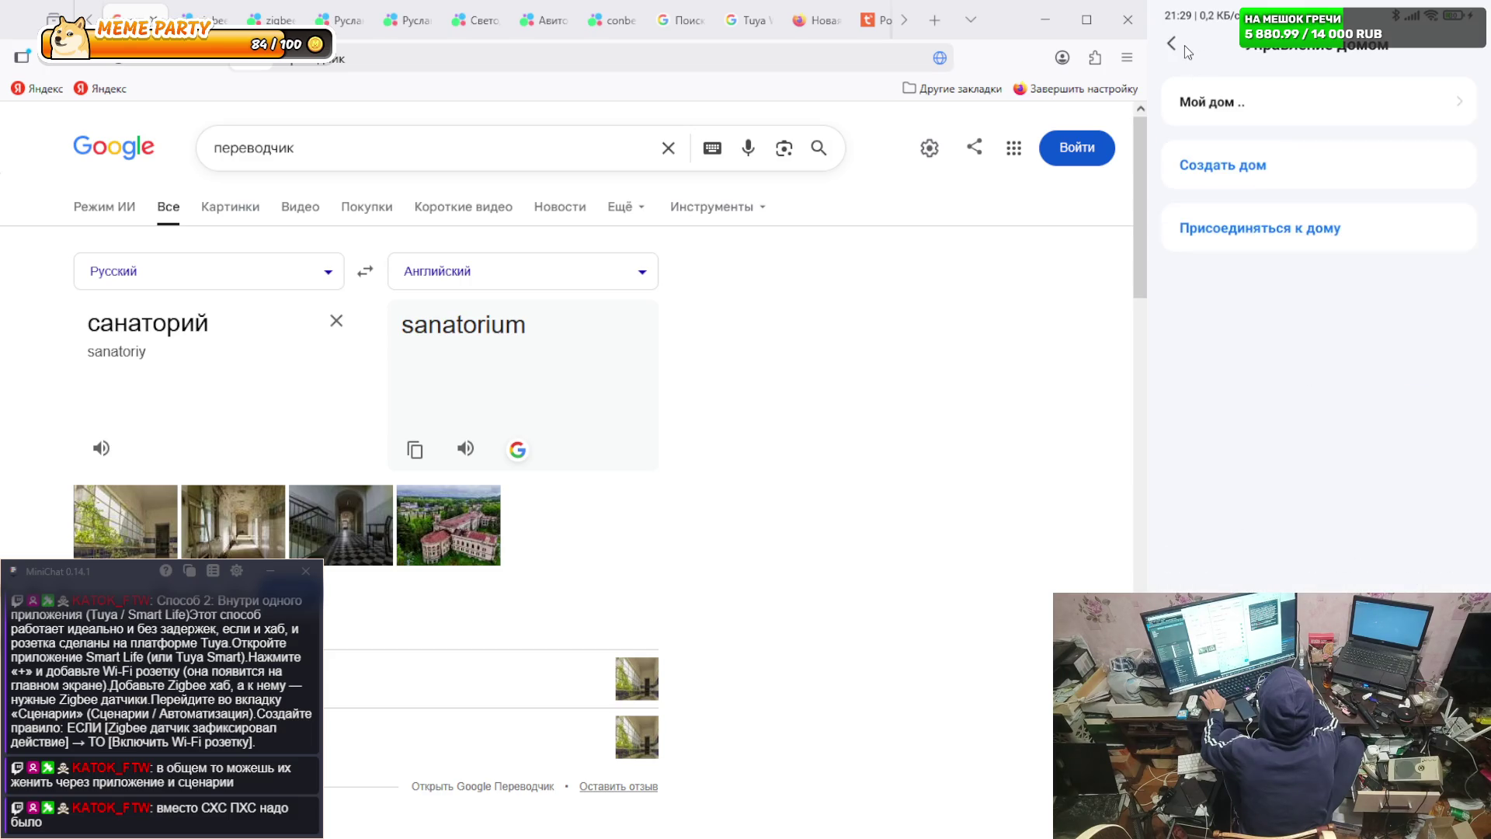
# - Cancel the home form, return via the profile to home management, and start a fresh new-home name
pyautogui.click(1223, 165)
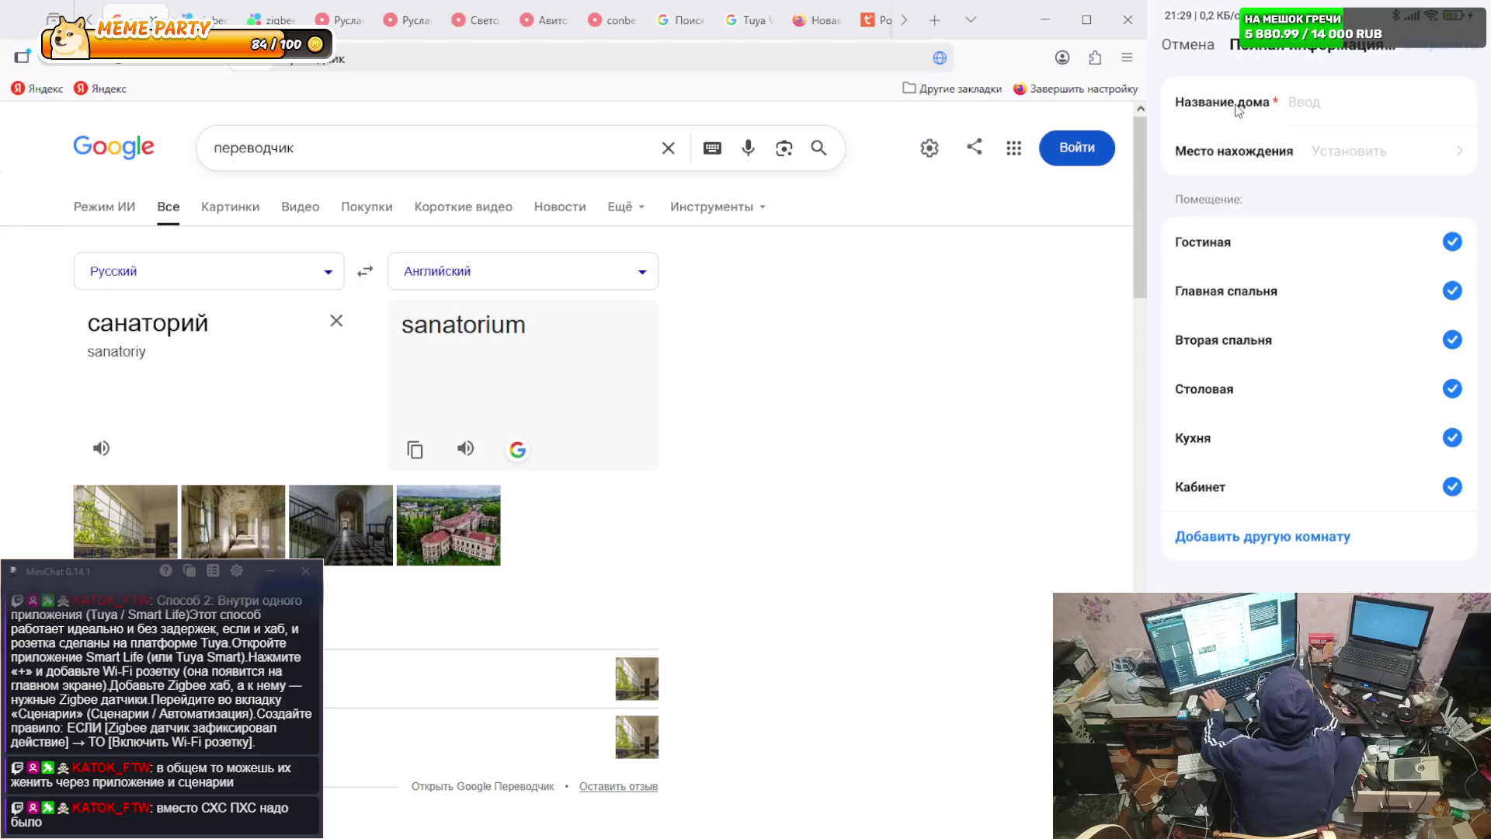
pyautogui.click(1190, 48)
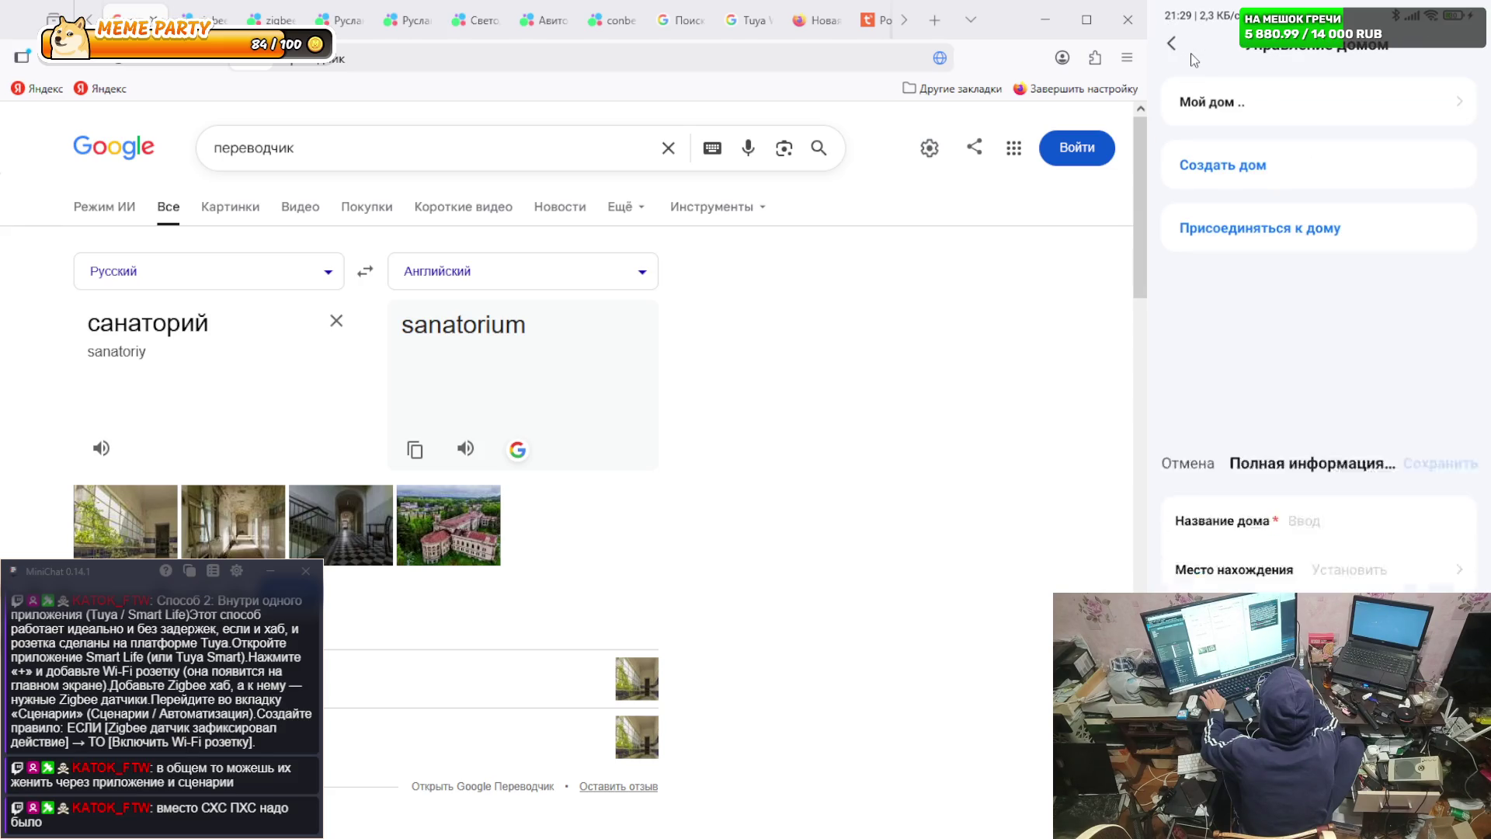
pyautogui.moveTo(199, 838)
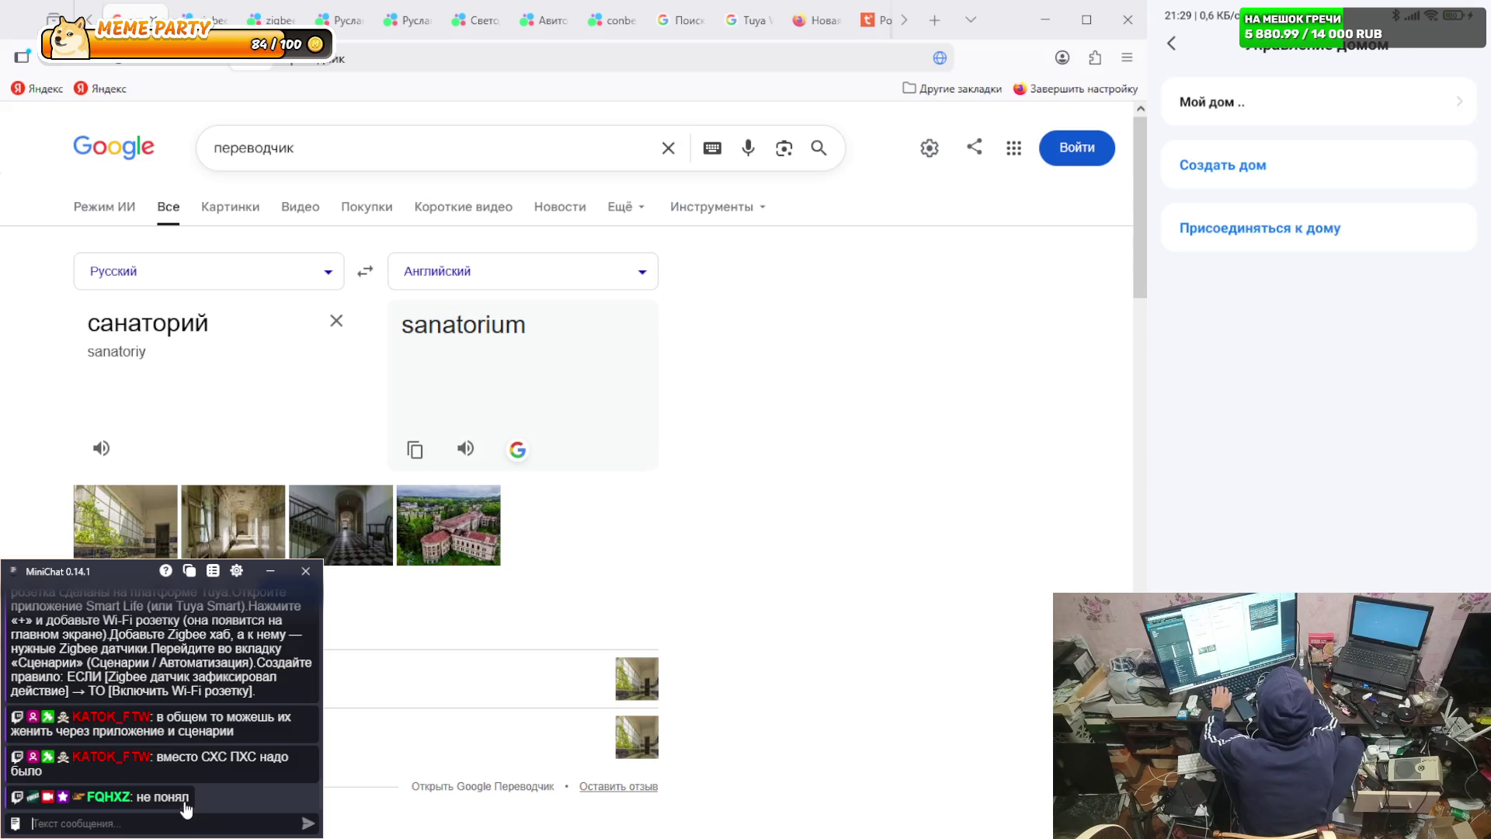
pyautogui.click(1171, 42)
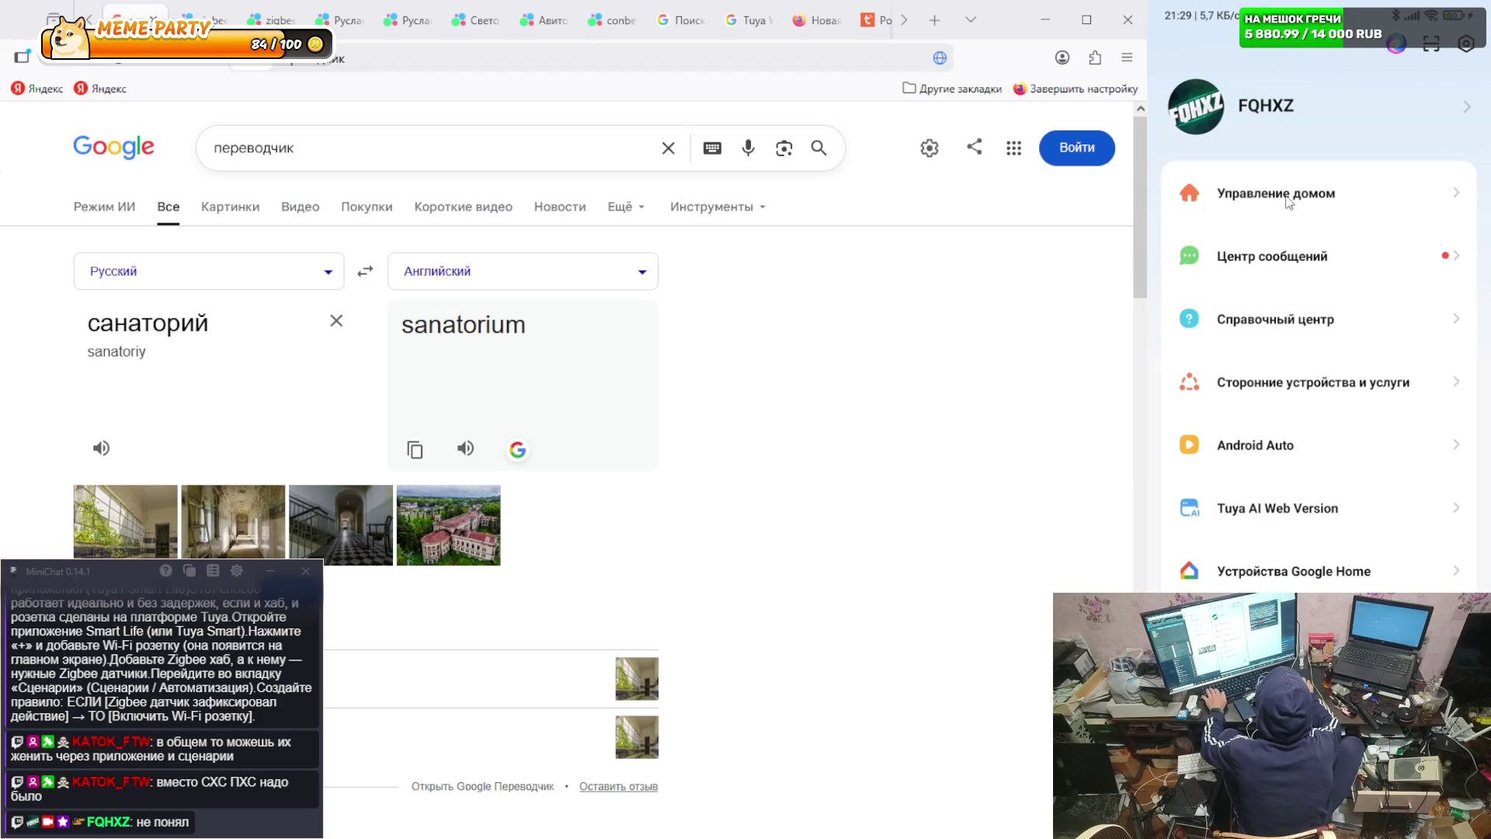
pyautogui.click(1278, 192)
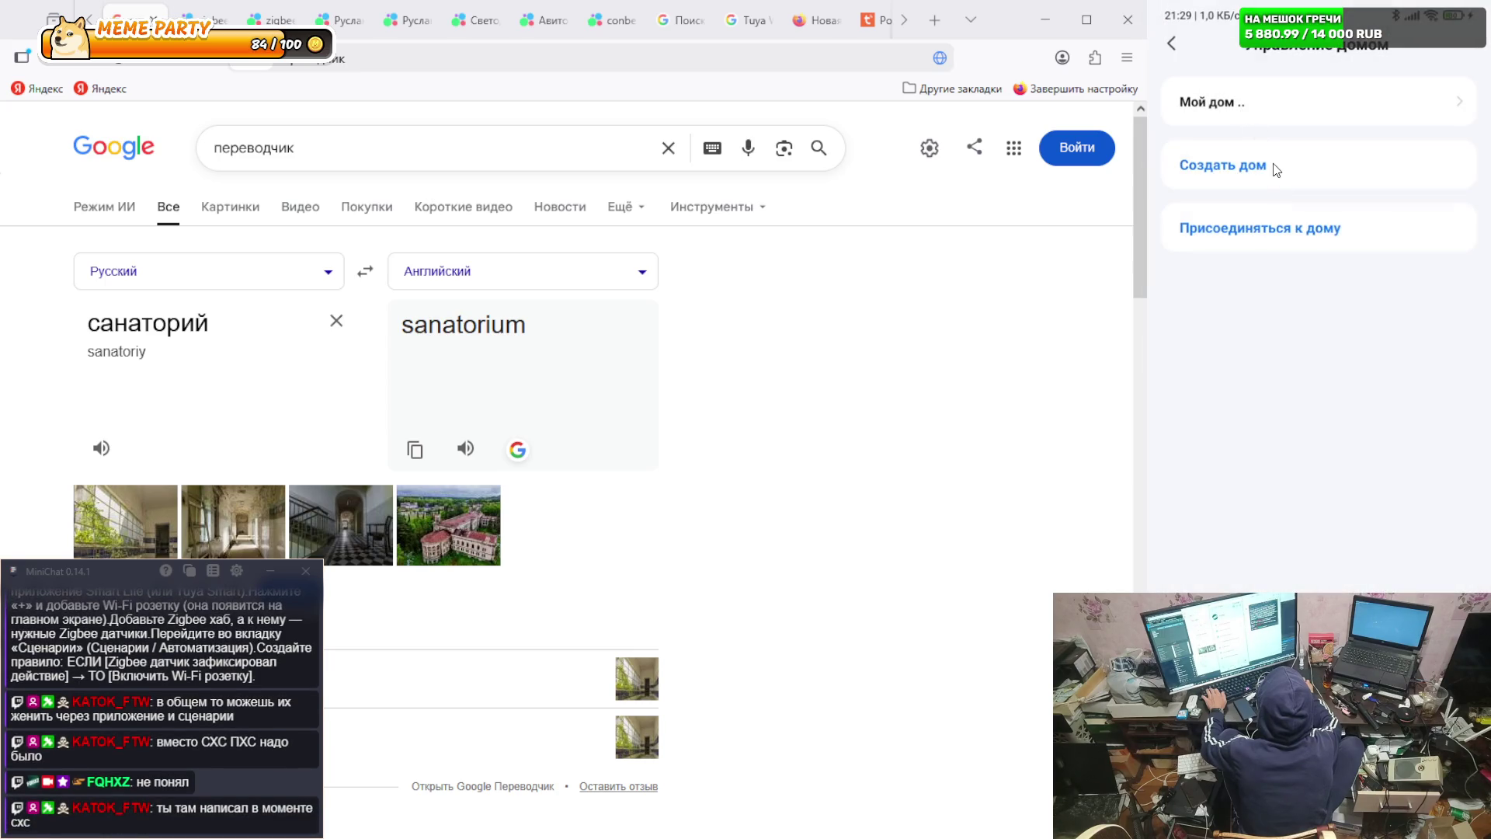
pyautogui.click(1276, 168)
pyautogui.click(1331, 103)
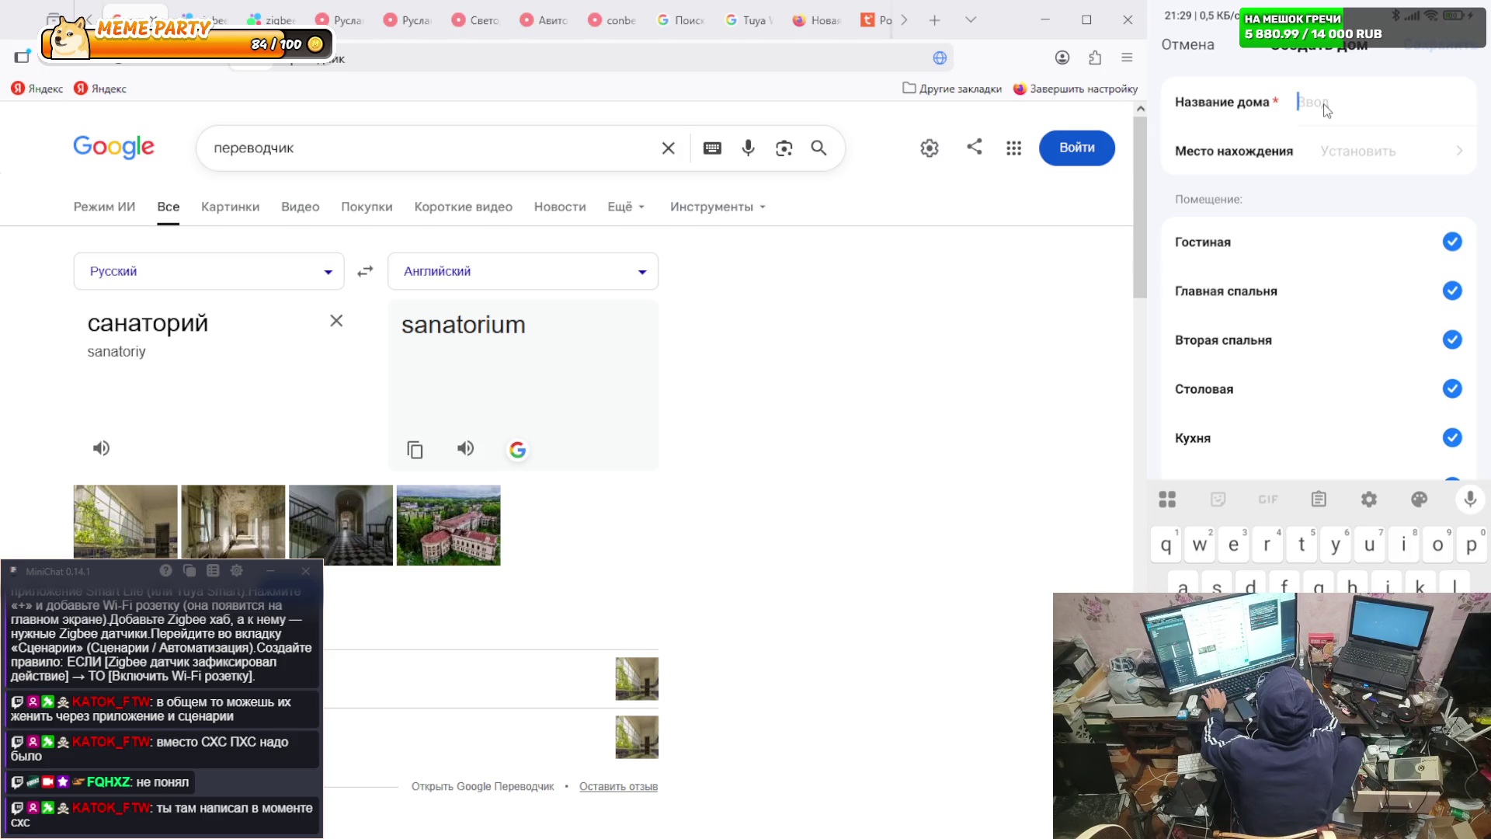
# - Copy 'sanatorium' from Google Translate, paste it as the home name, and open the location map
pyautogui.doubleClick(179, 323)
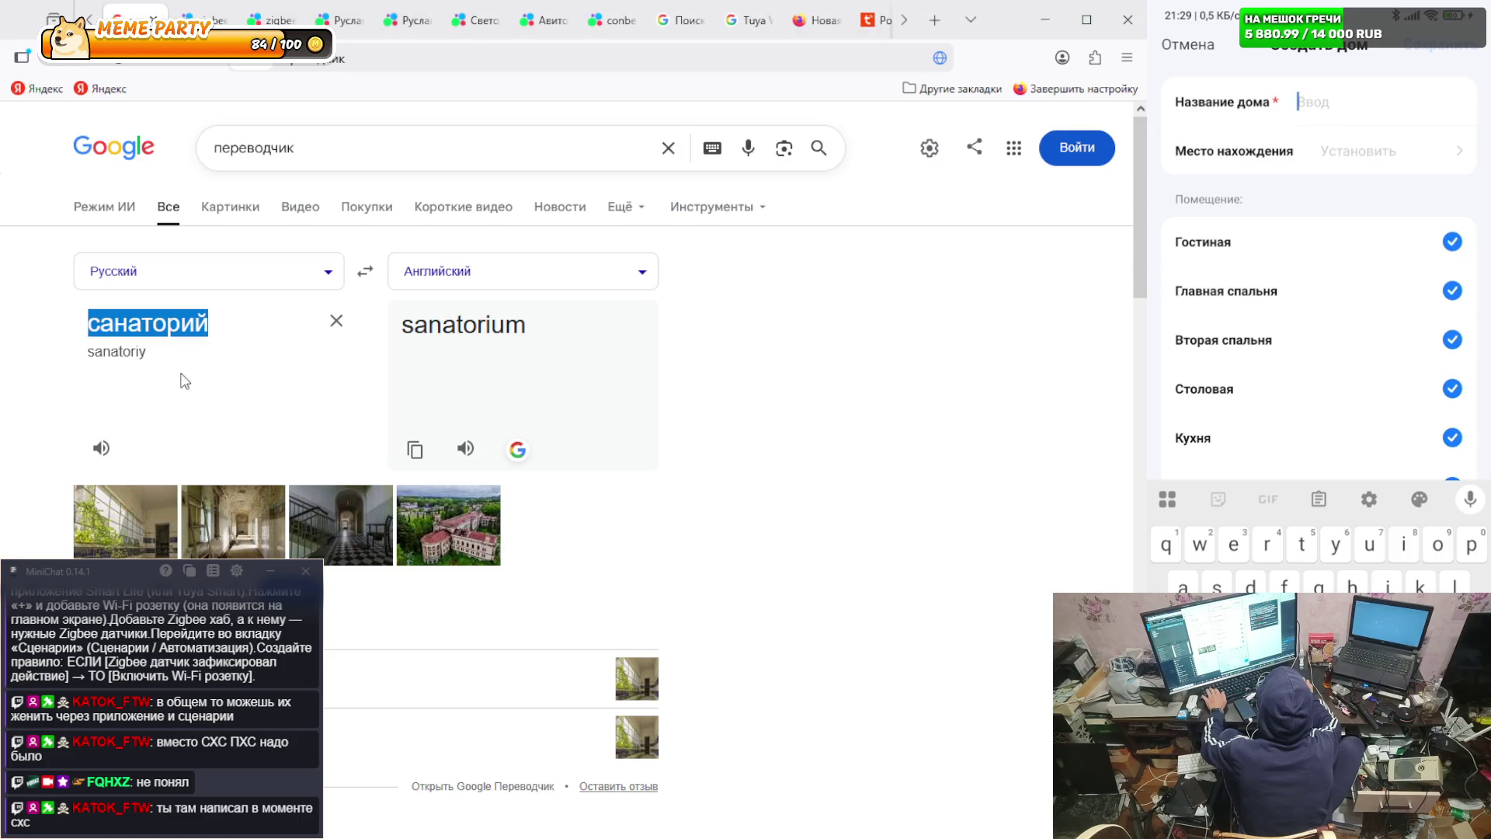
pyautogui.doubleClick(467, 326)
pyautogui.hotkey('ctrl', 'c')
pyautogui.click(1312, 204)
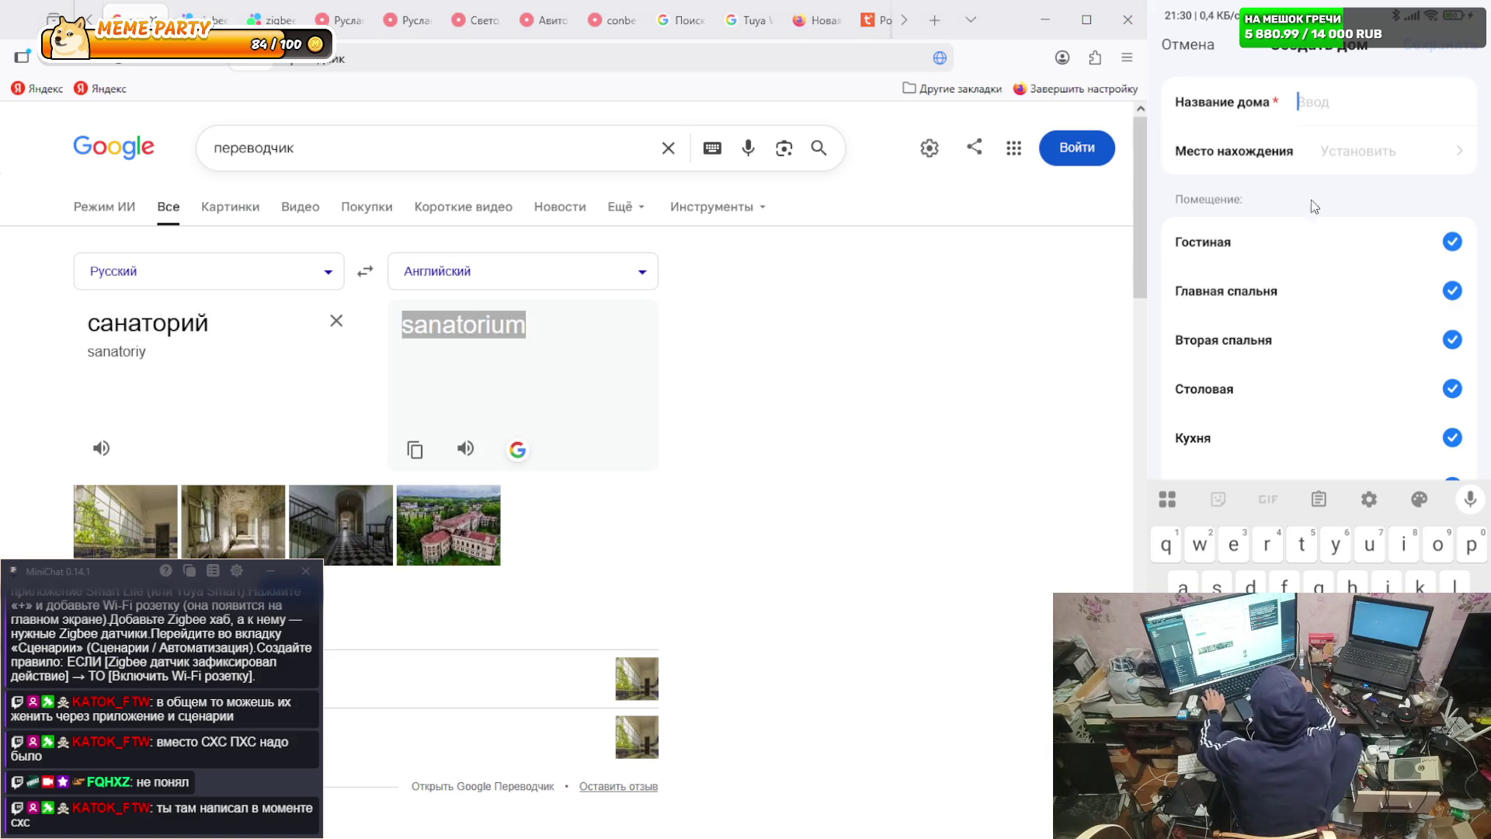
pyautogui.hotkey('ctrl', 'v')
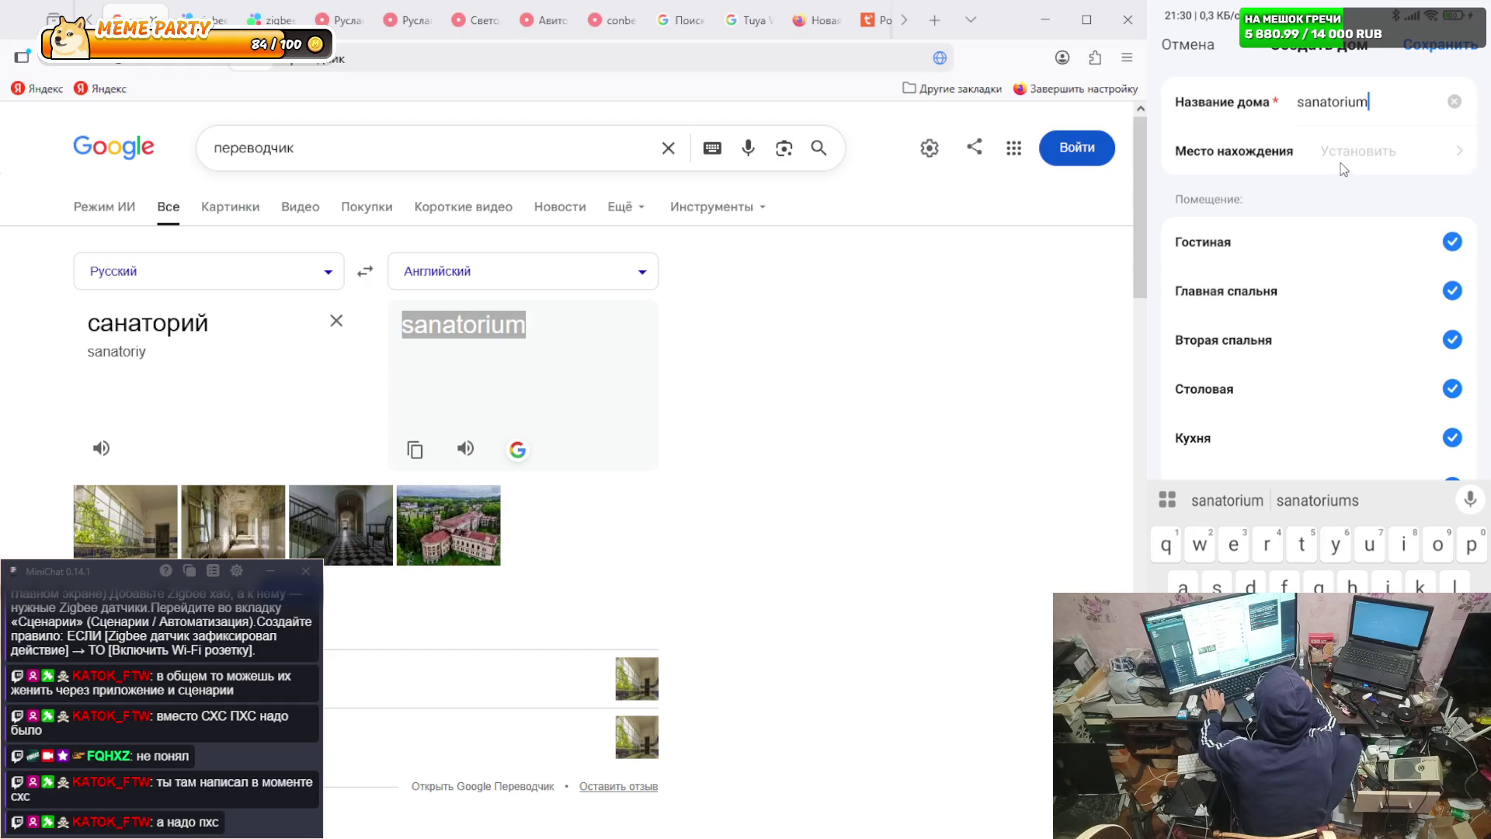
pyautogui.click(1345, 147)
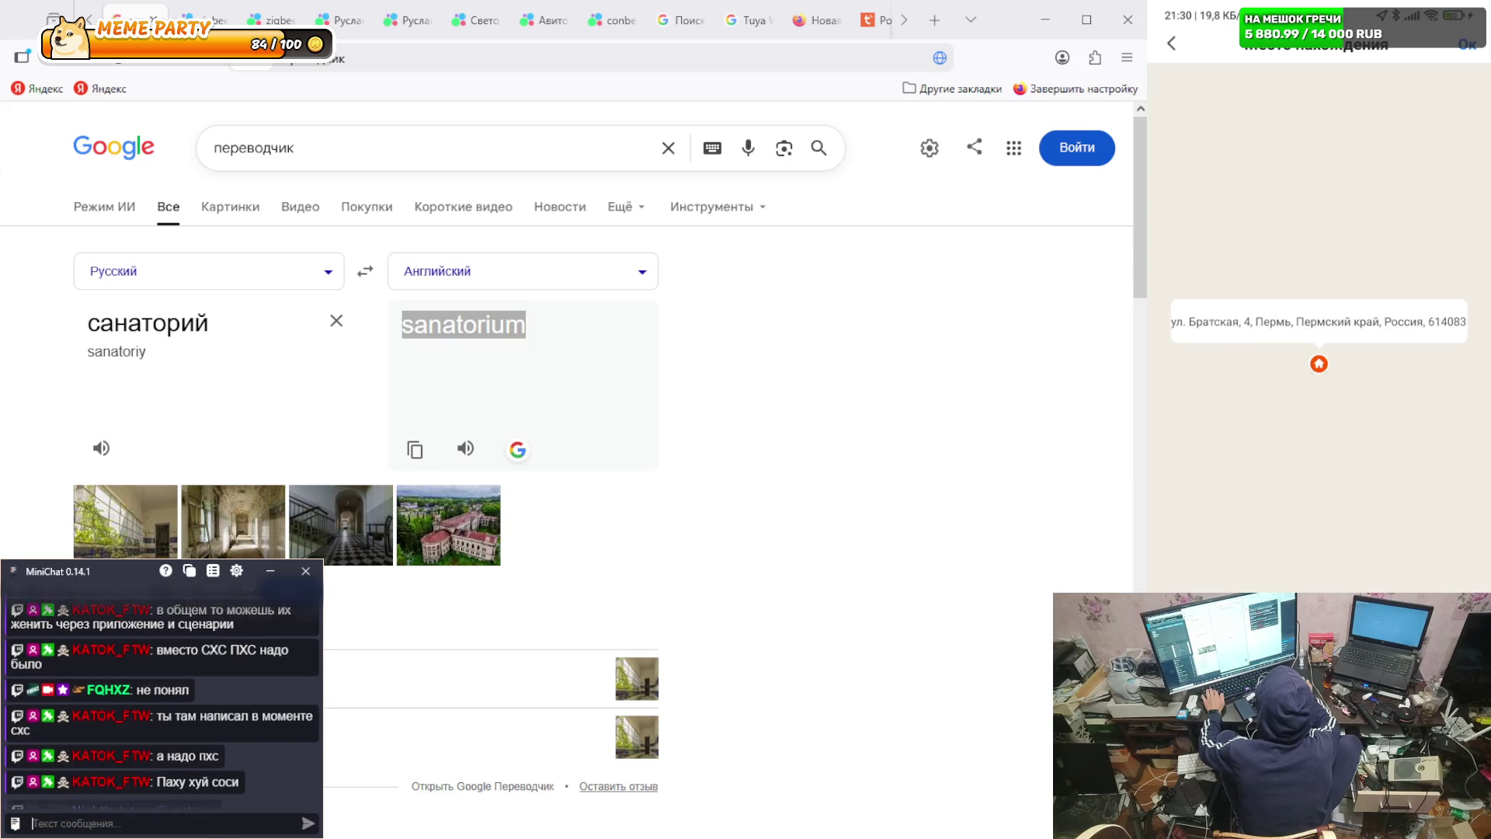
# - Focus the MiniChat message box and back out of the map to the sanatorium home form
pyautogui.click(208, 831)
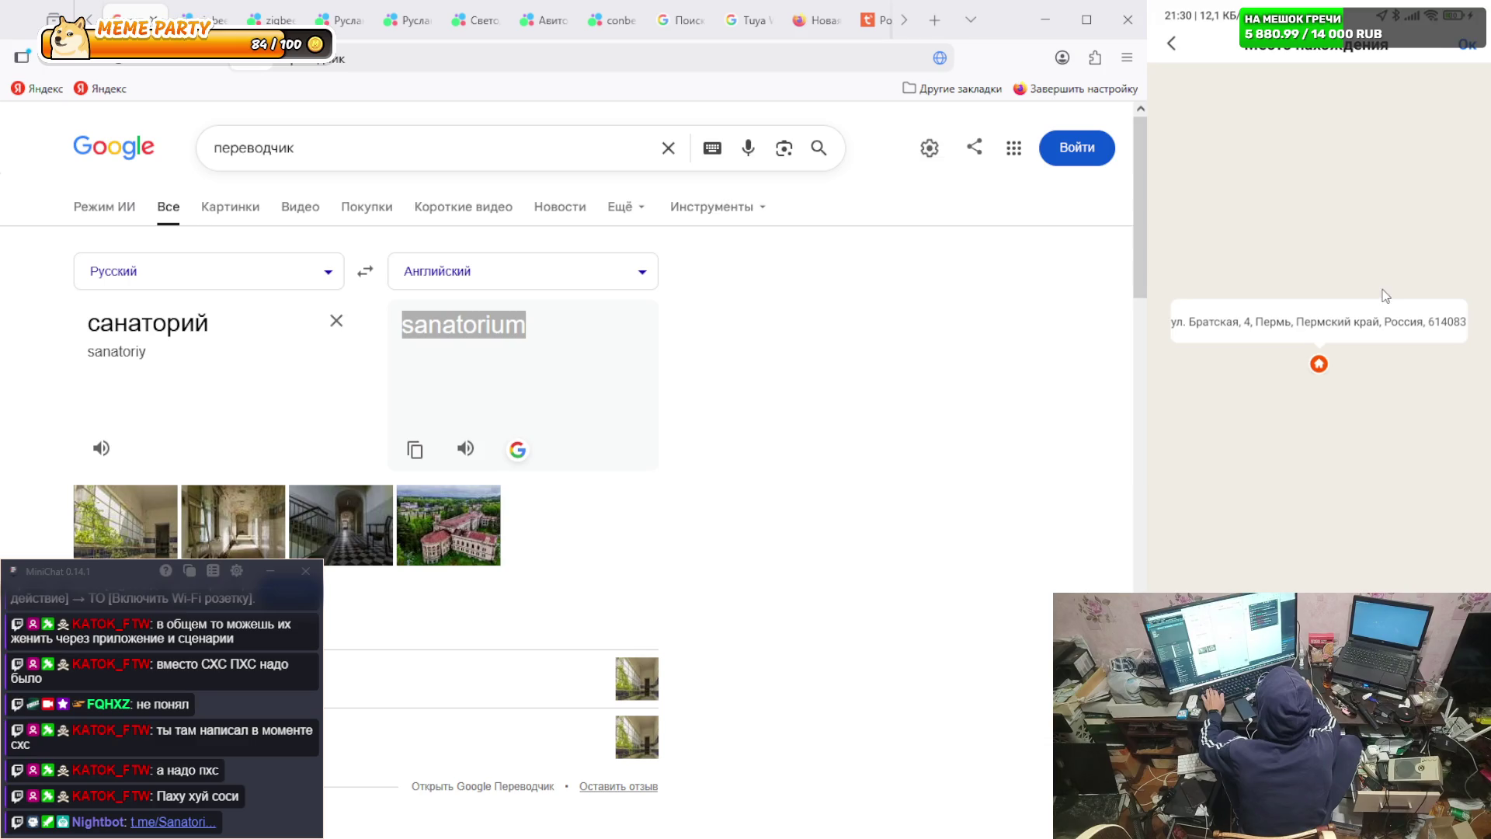
pyautogui.click(1174, 46)
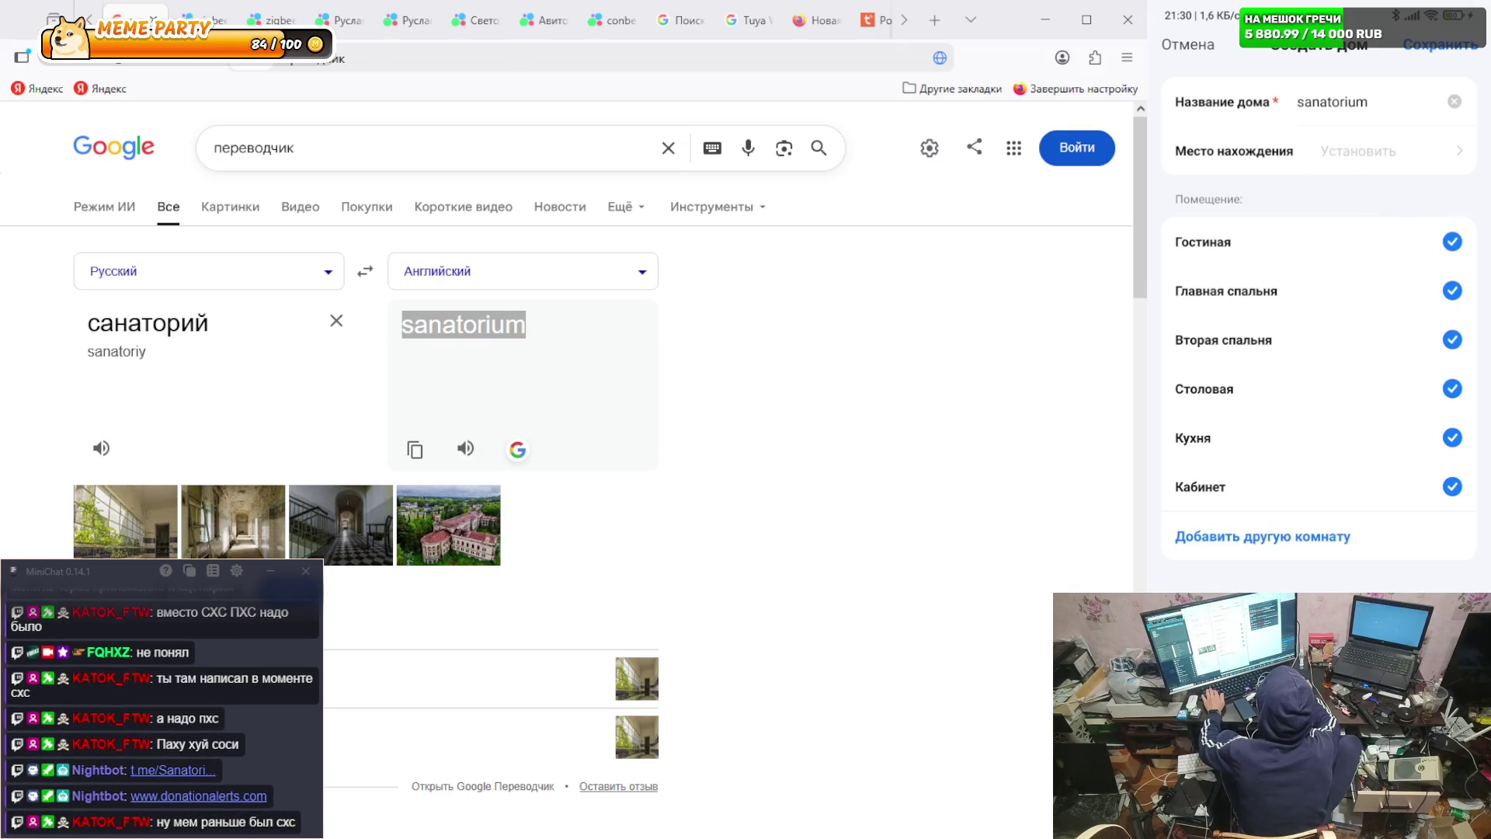
# - Post the replies '=- знаю' and '+-' in the MiniChat stream chat
pyautogui.click(155, 815)
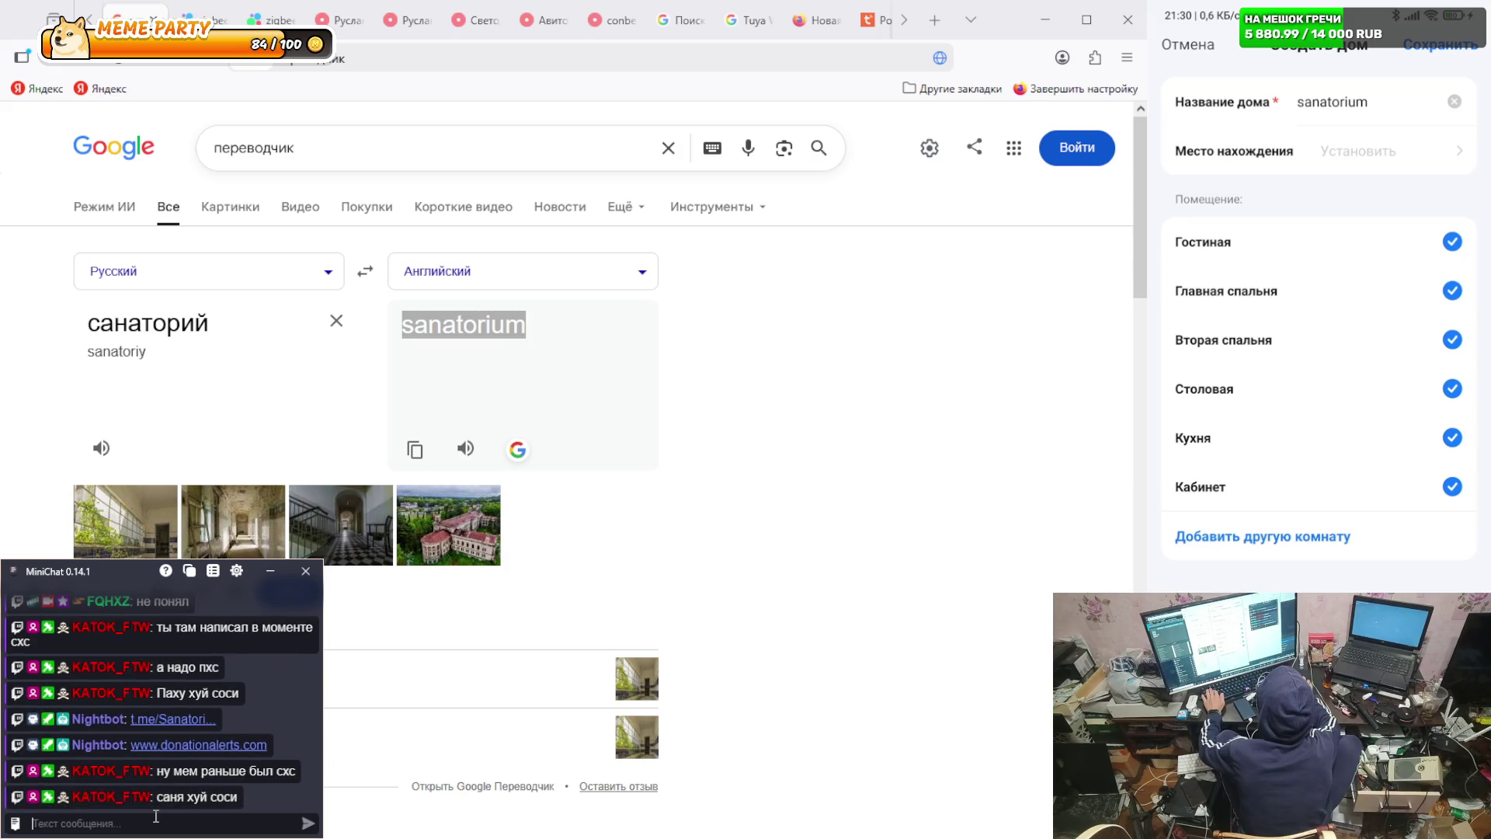
pyautogui.write('g')
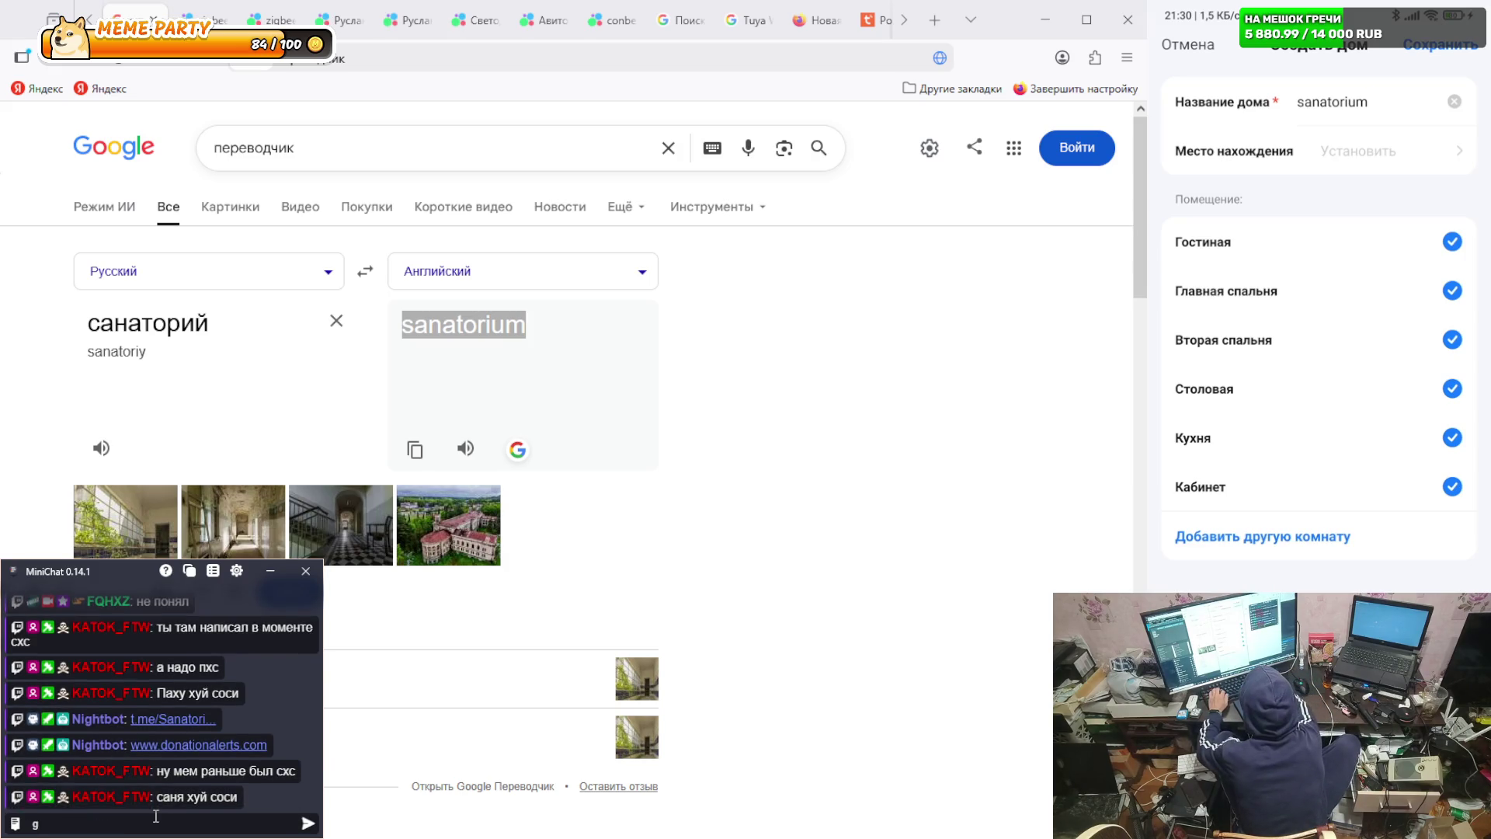
pyautogui.press('BackSpace')
pyautogui.write('=- з')
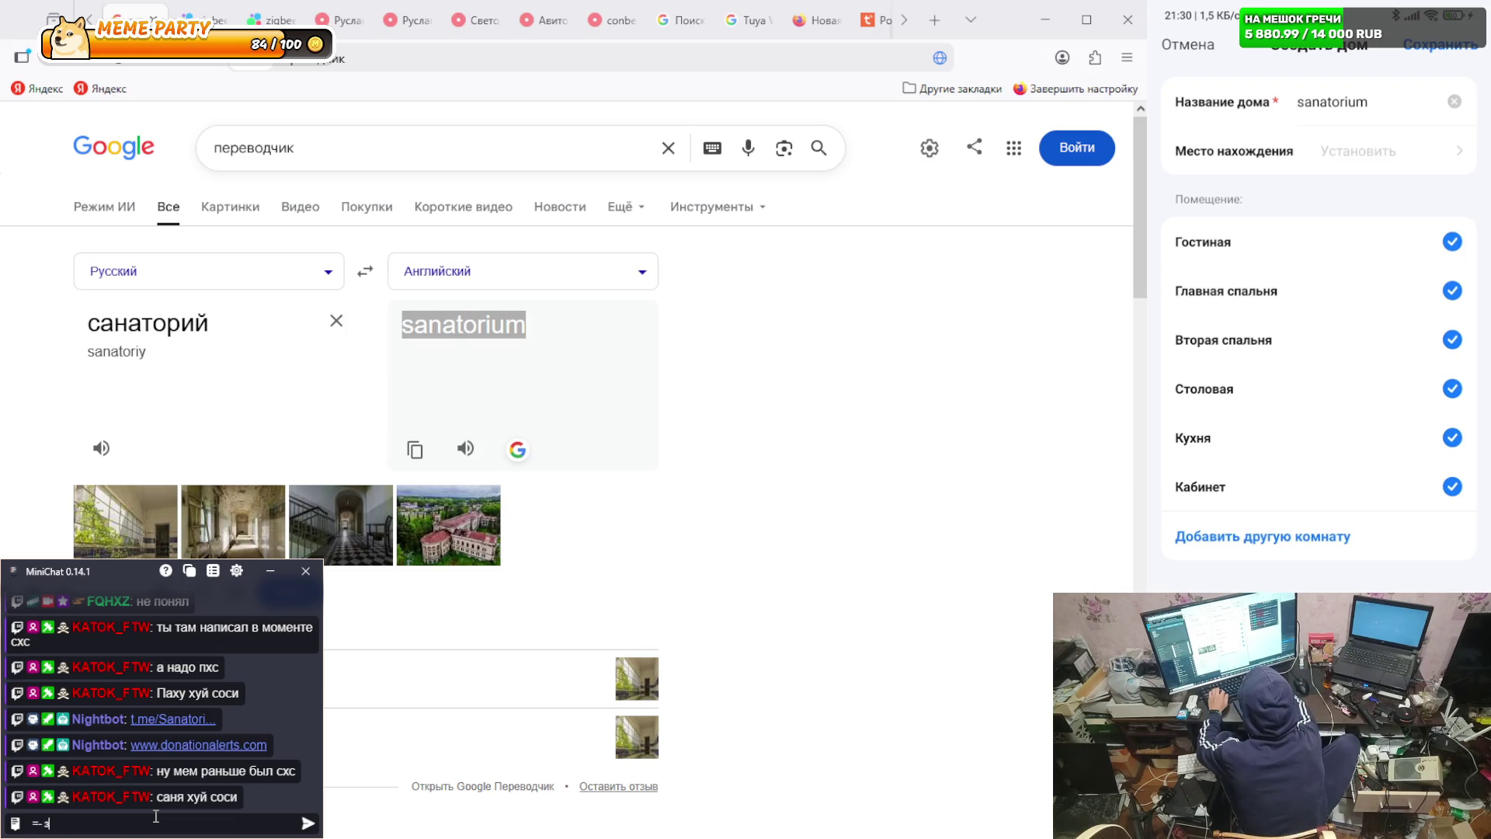
pyautogui.write('наю')
pyautogui.press('Return')
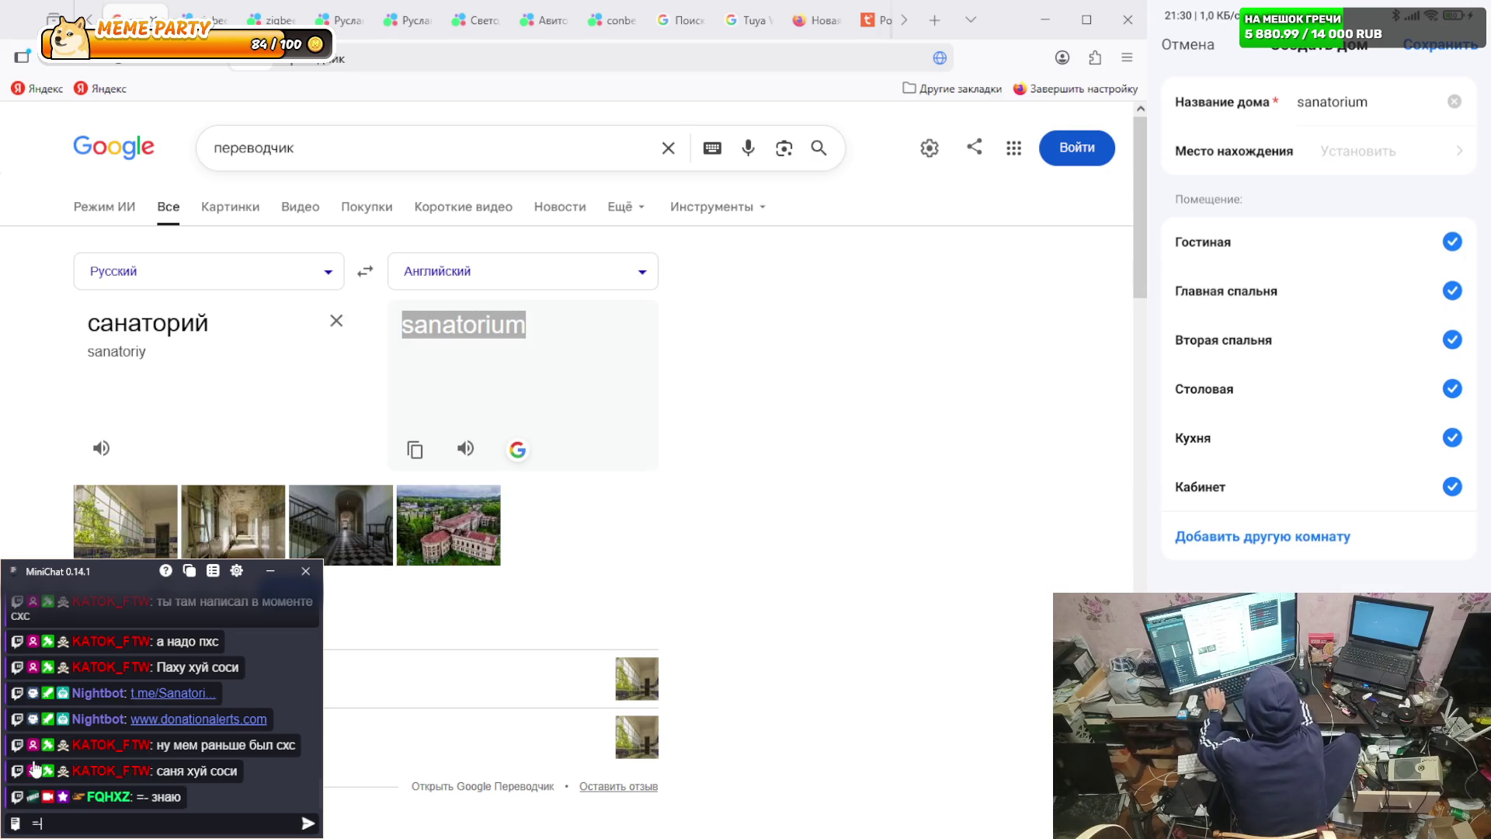
pyautogui.write('+-')
pyautogui.press('Return')
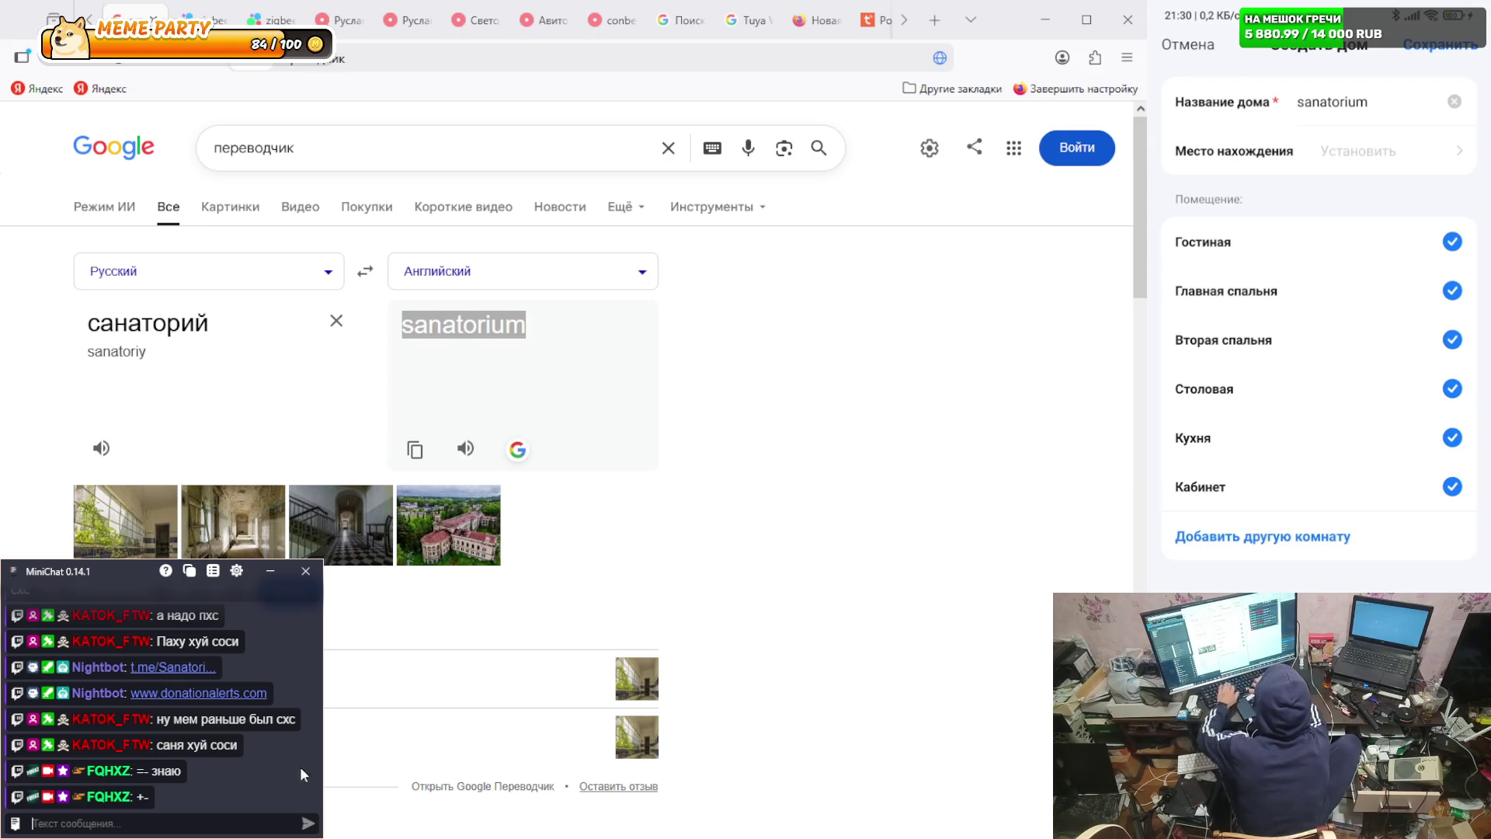
# - Send two more short chat replies, then save the new sanatorium home
pyautogui.write('пн')
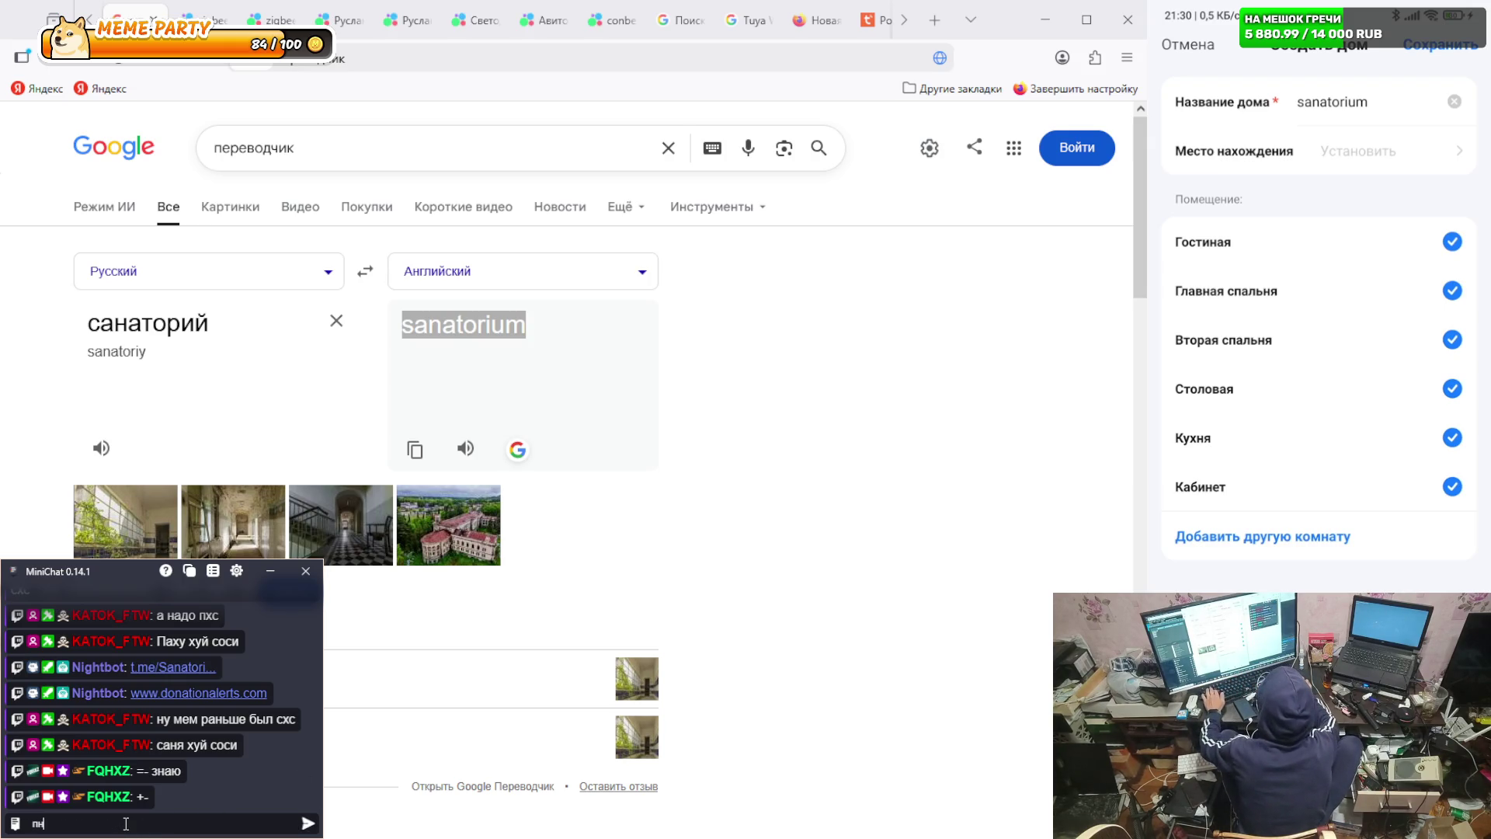
pyautogui.write('х')
pyautogui.press('Return')
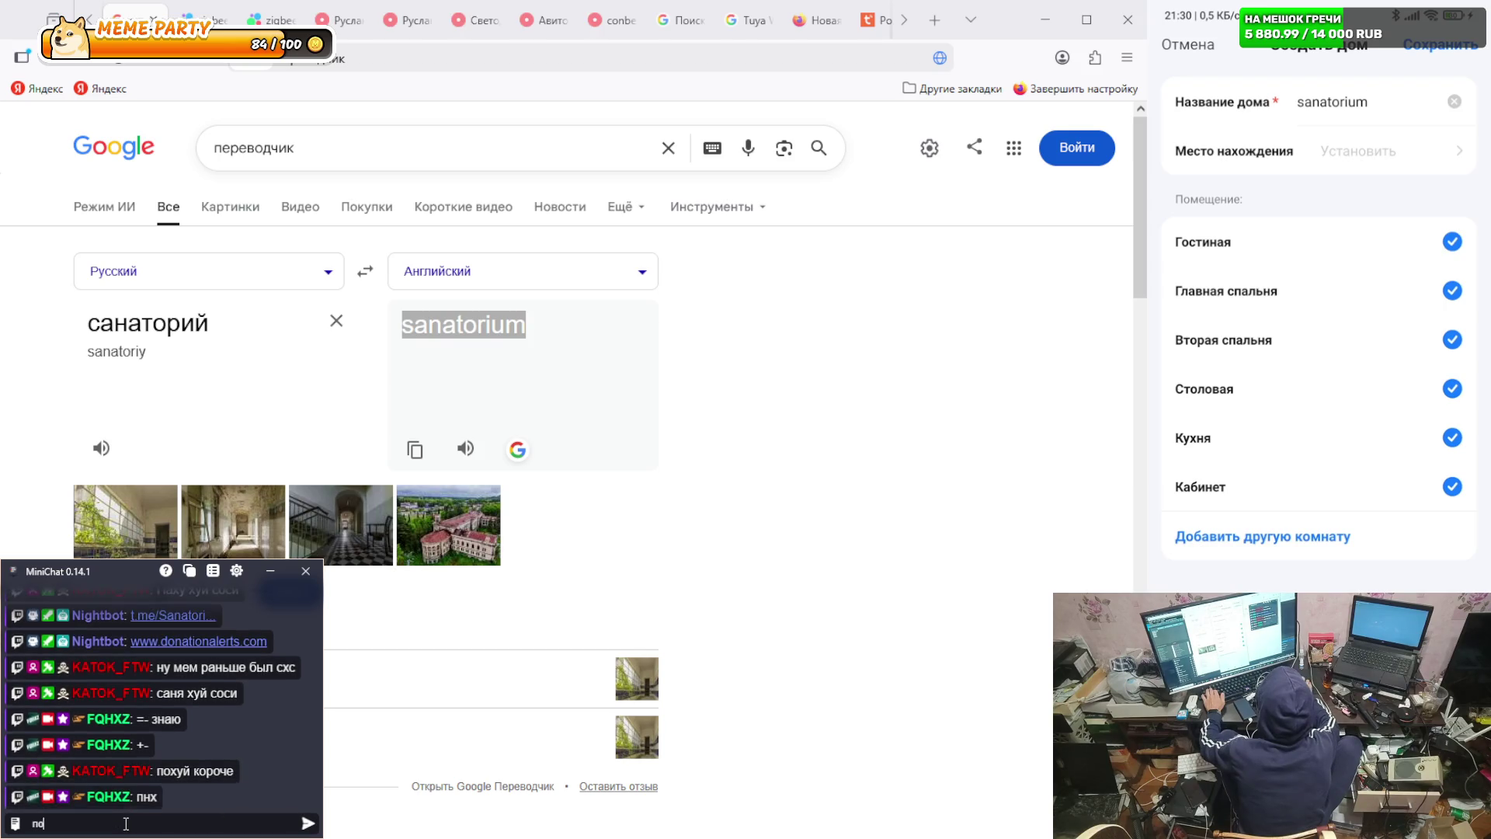
pyautogui.write('пошел нахуй')
pyautogui.press('Return')
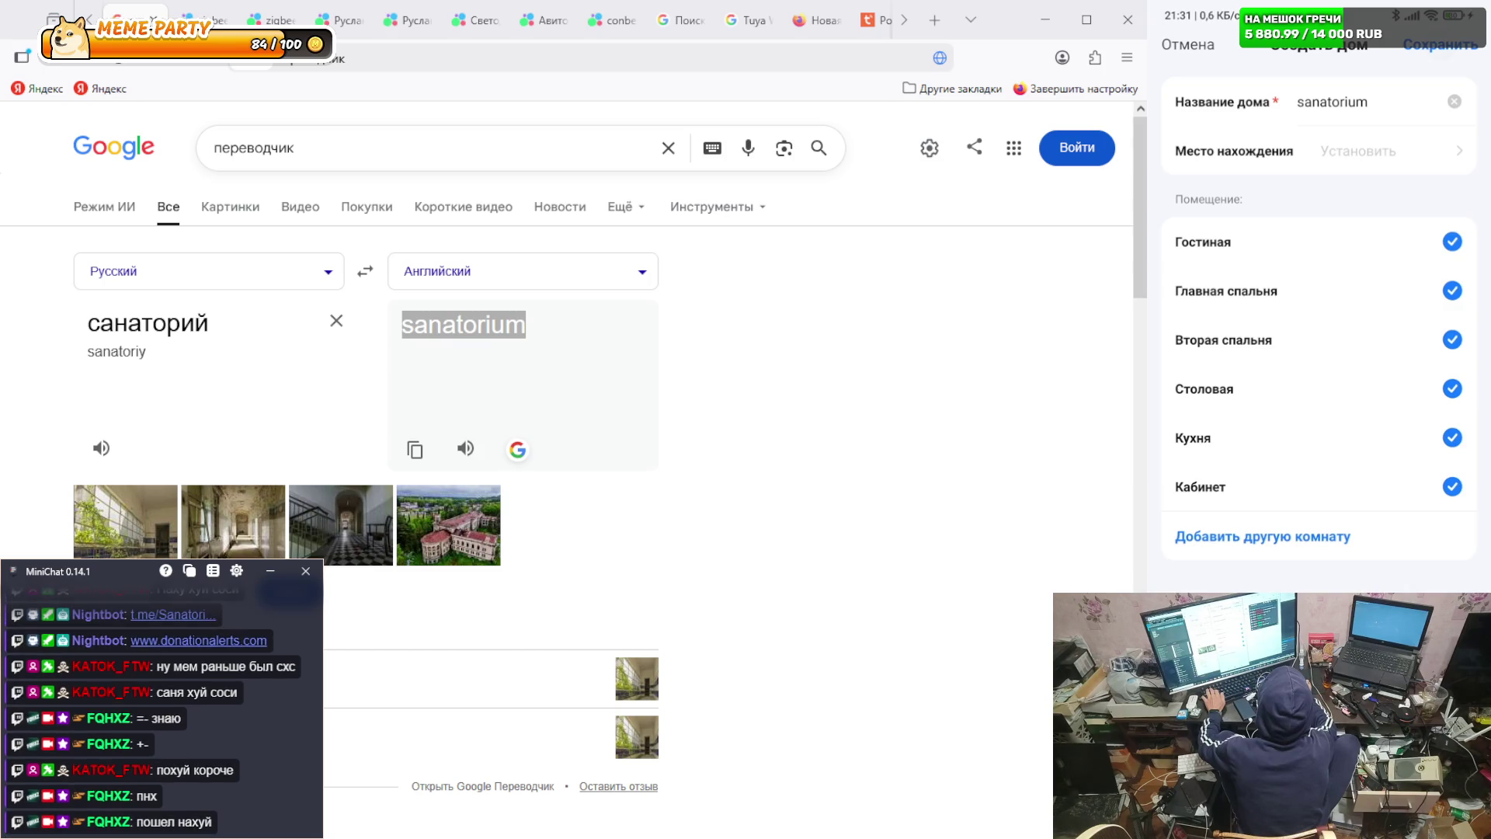
pyautogui.click(1441, 44)
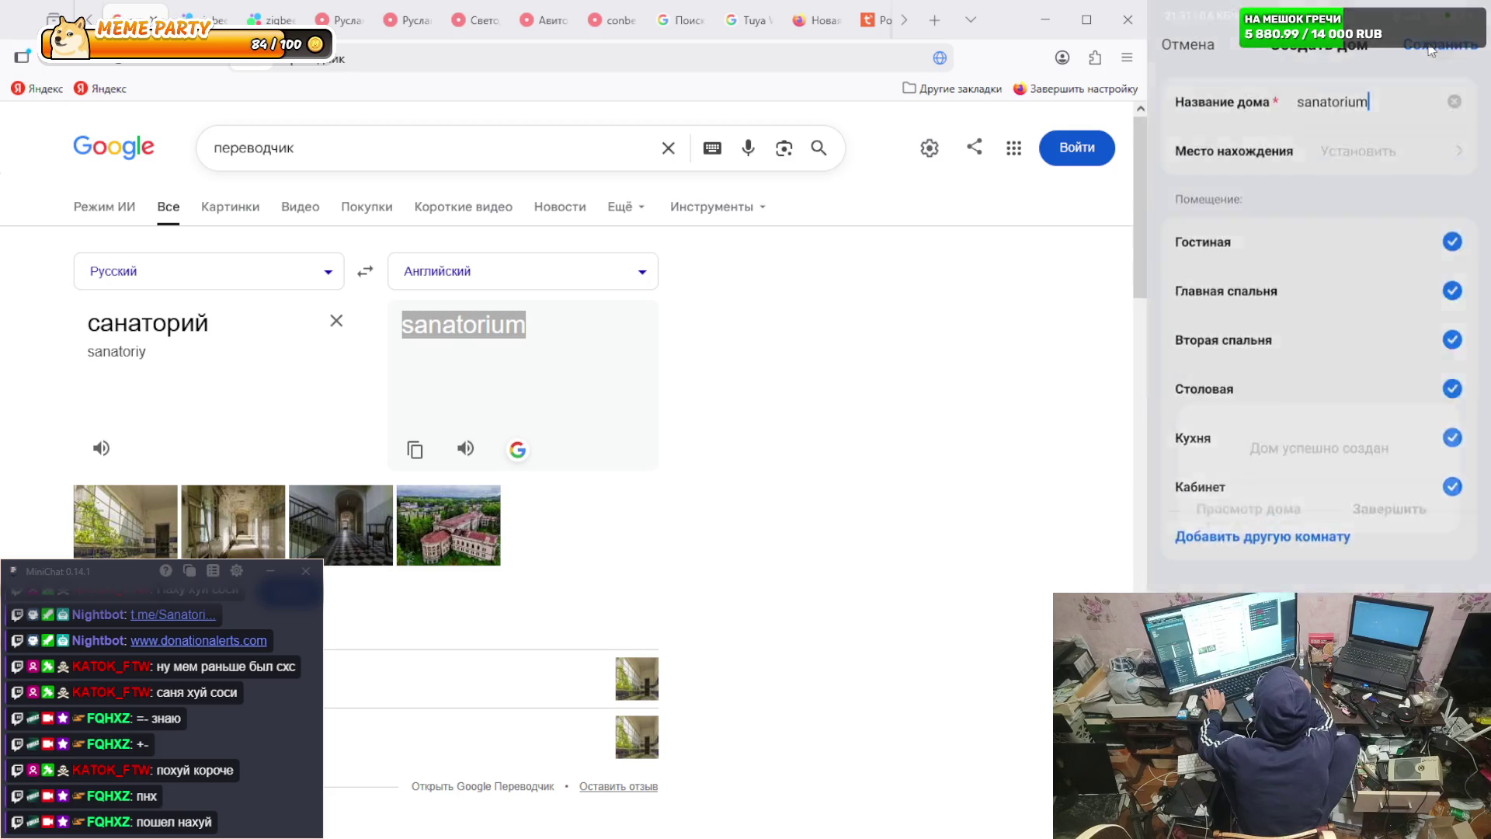
# - View the sanatorium home's settings and permission roles, then return to its empty main screen
pyautogui.click(1295, 405)
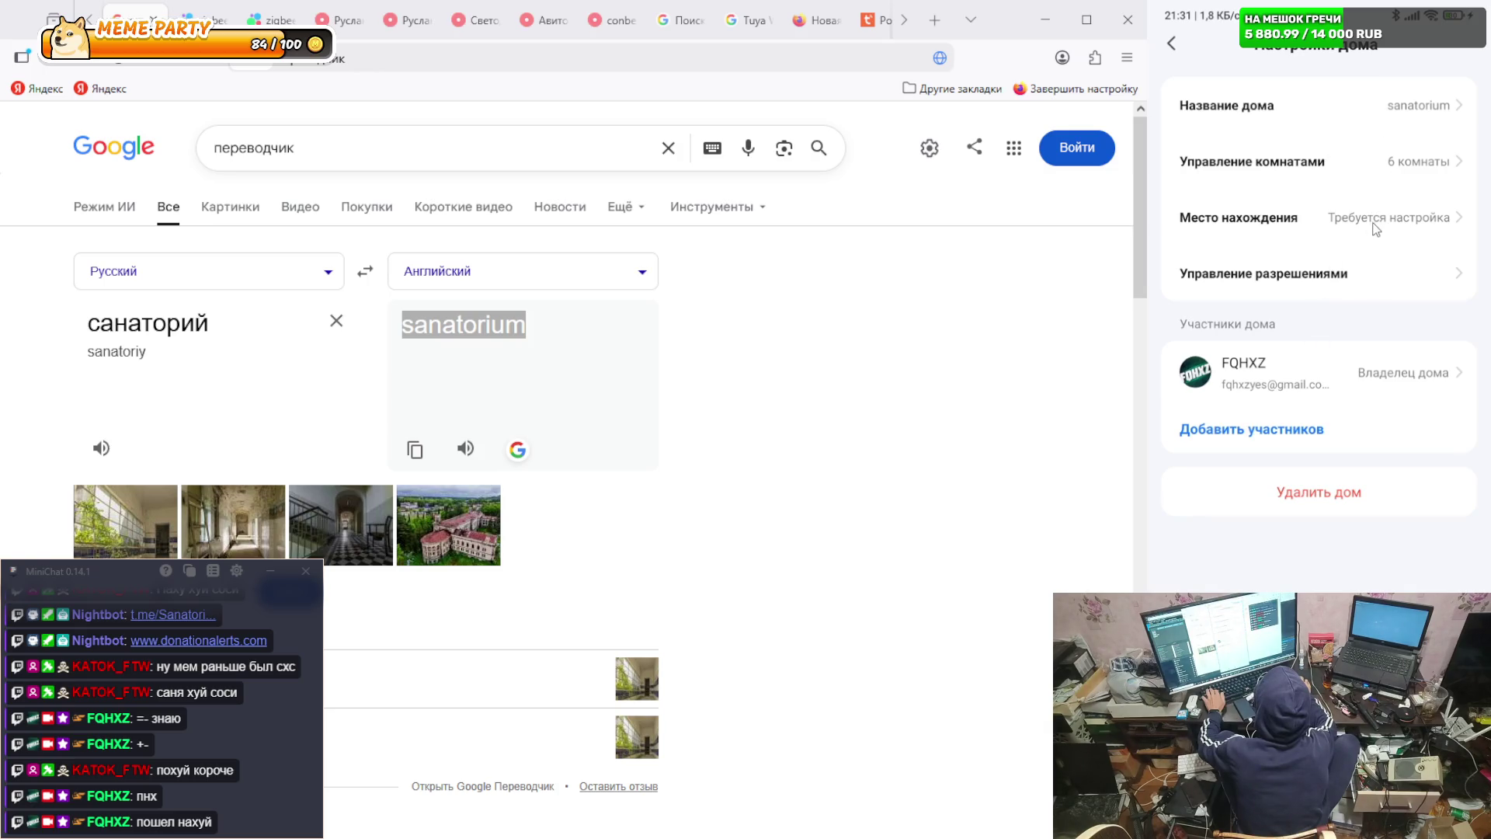
pyautogui.click(1357, 274)
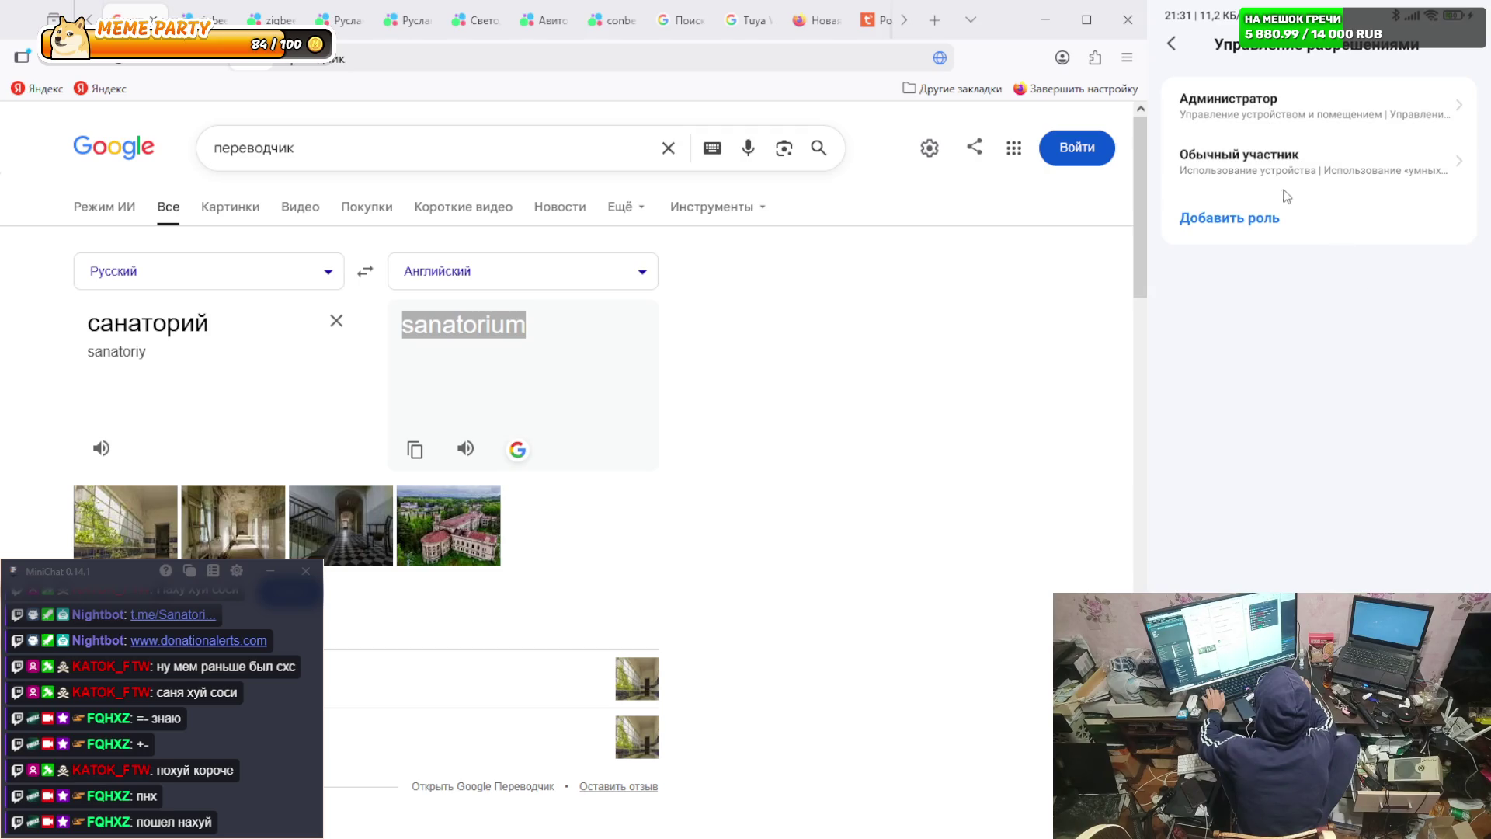
pyautogui.click(1186, 51)
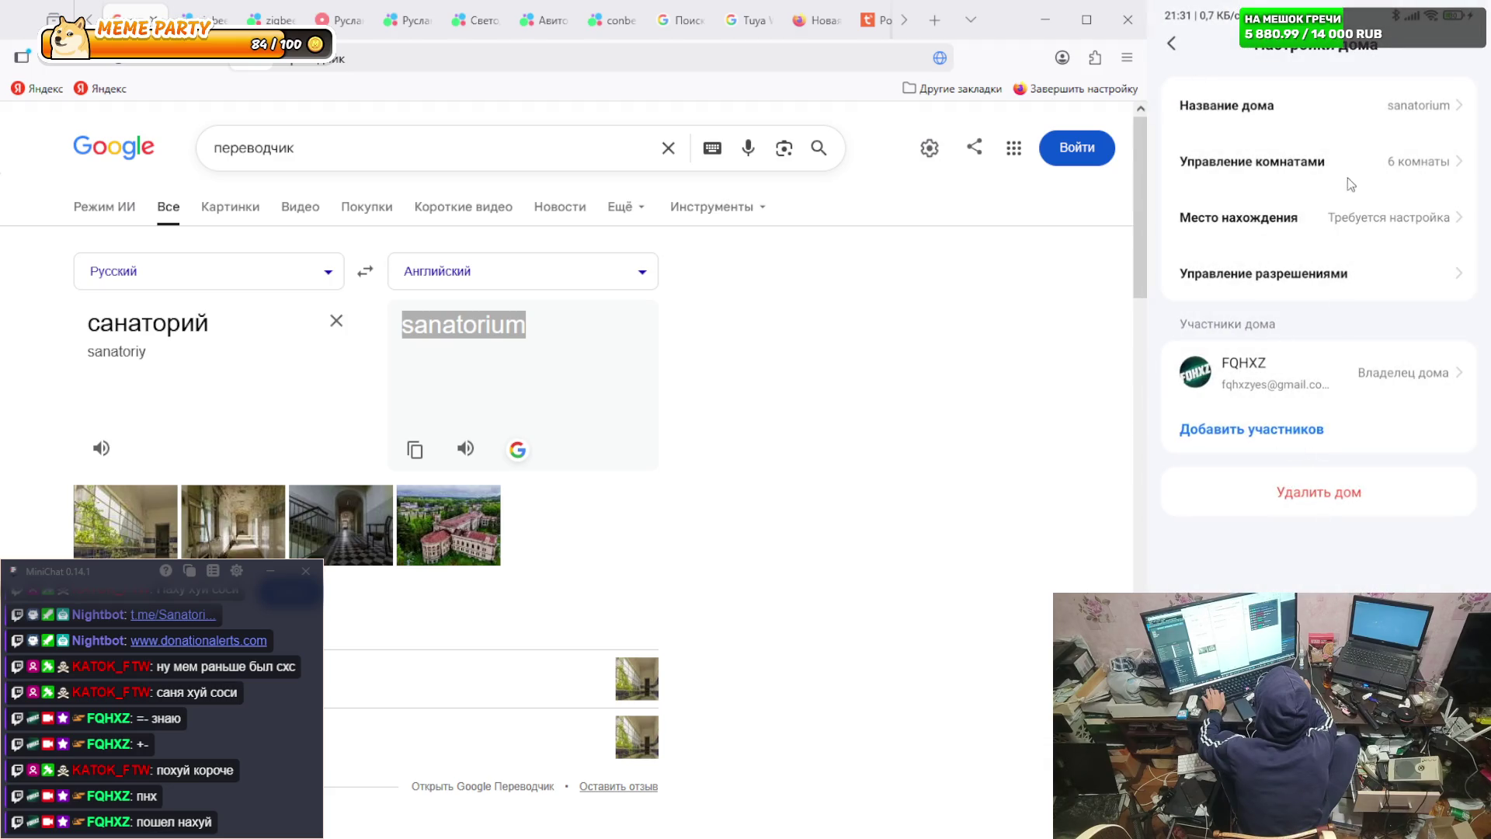
pyautogui.click(1172, 45)
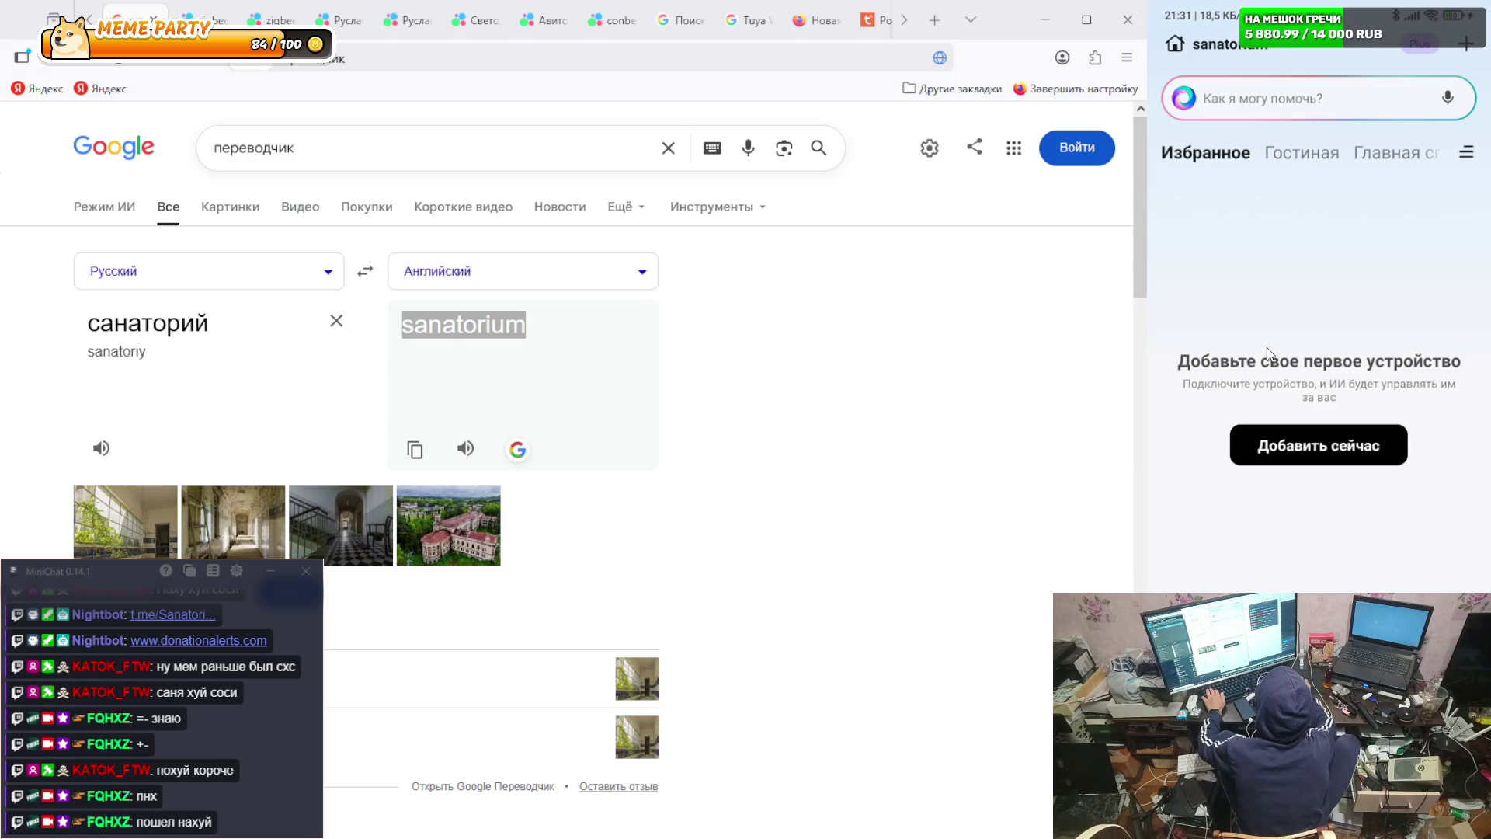
# - Browse the Гостиная and Главная спальня rooms and open the home's device management
pyautogui.scroll(-2, 1267, 351)
pyautogui.click(1312, 153)
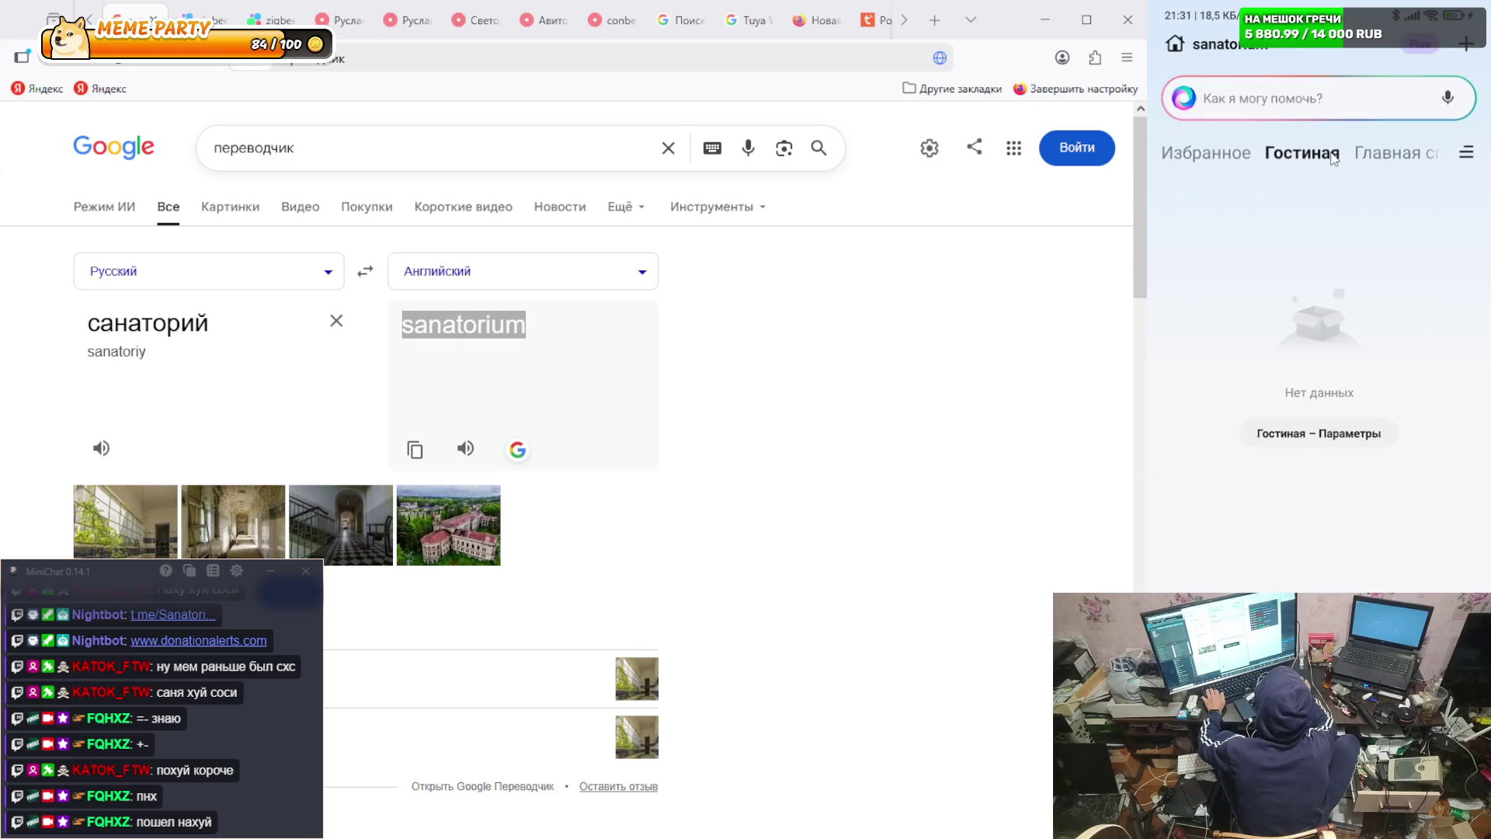
pyautogui.click(1413, 156)
pyautogui.click(1466, 155)
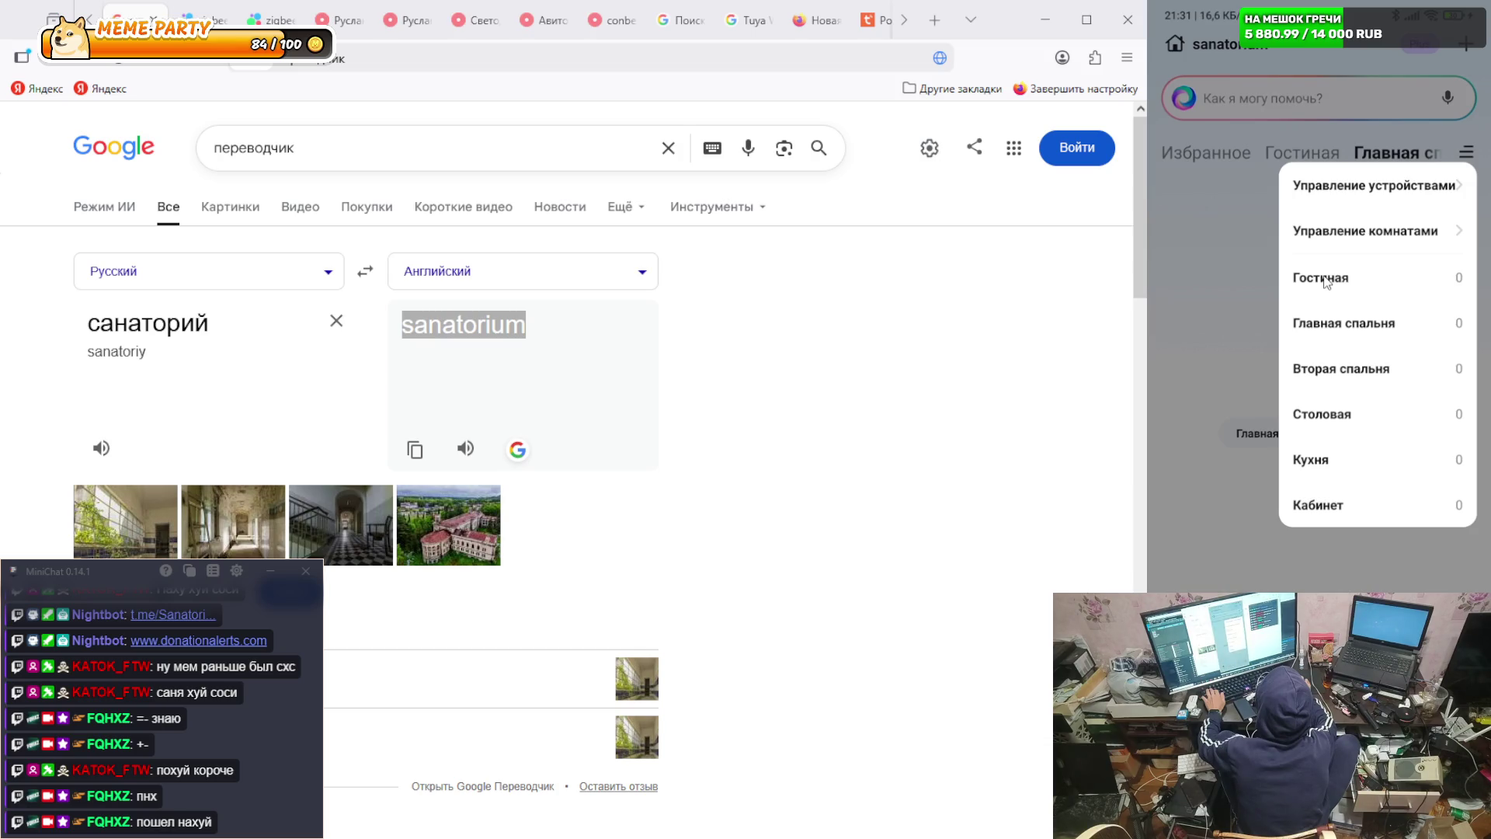
pyautogui.click(1361, 183)
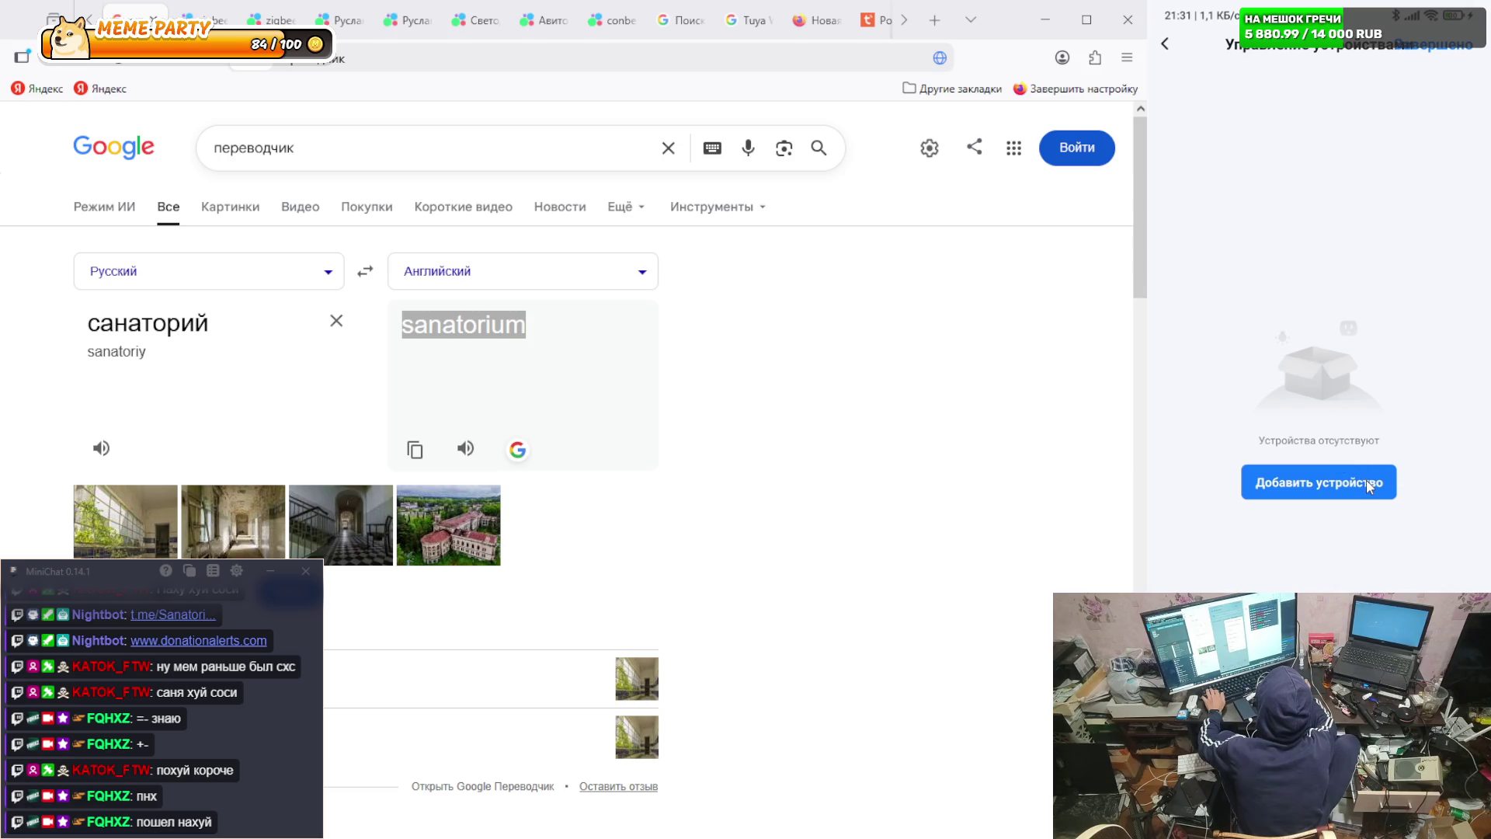
# - Back out of adding a device and switch the app to the Мой дом home
pyautogui.click(1367, 480)
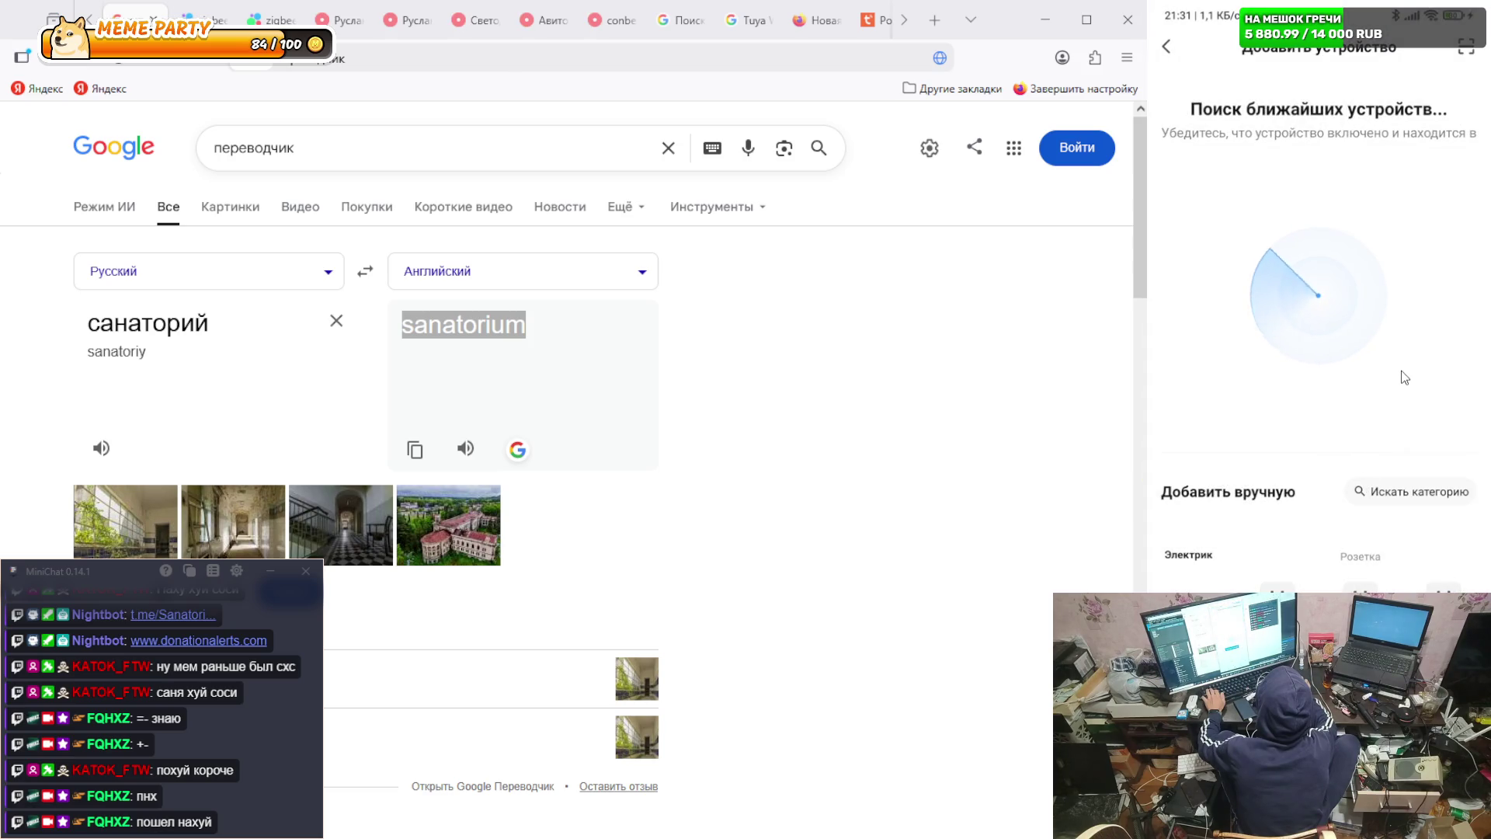
pyautogui.click(1168, 48)
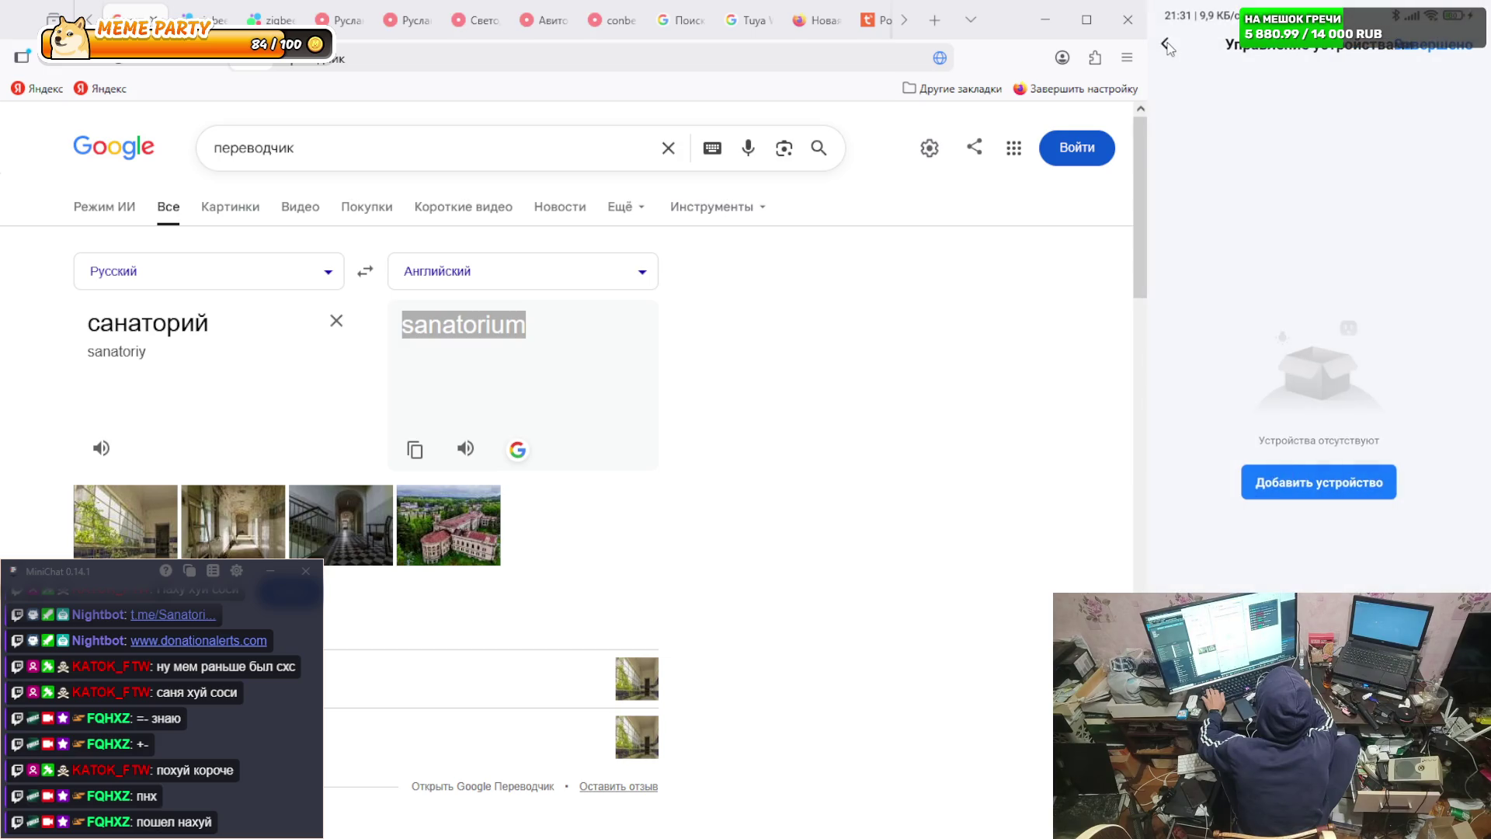
pyautogui.click(1168, 49)
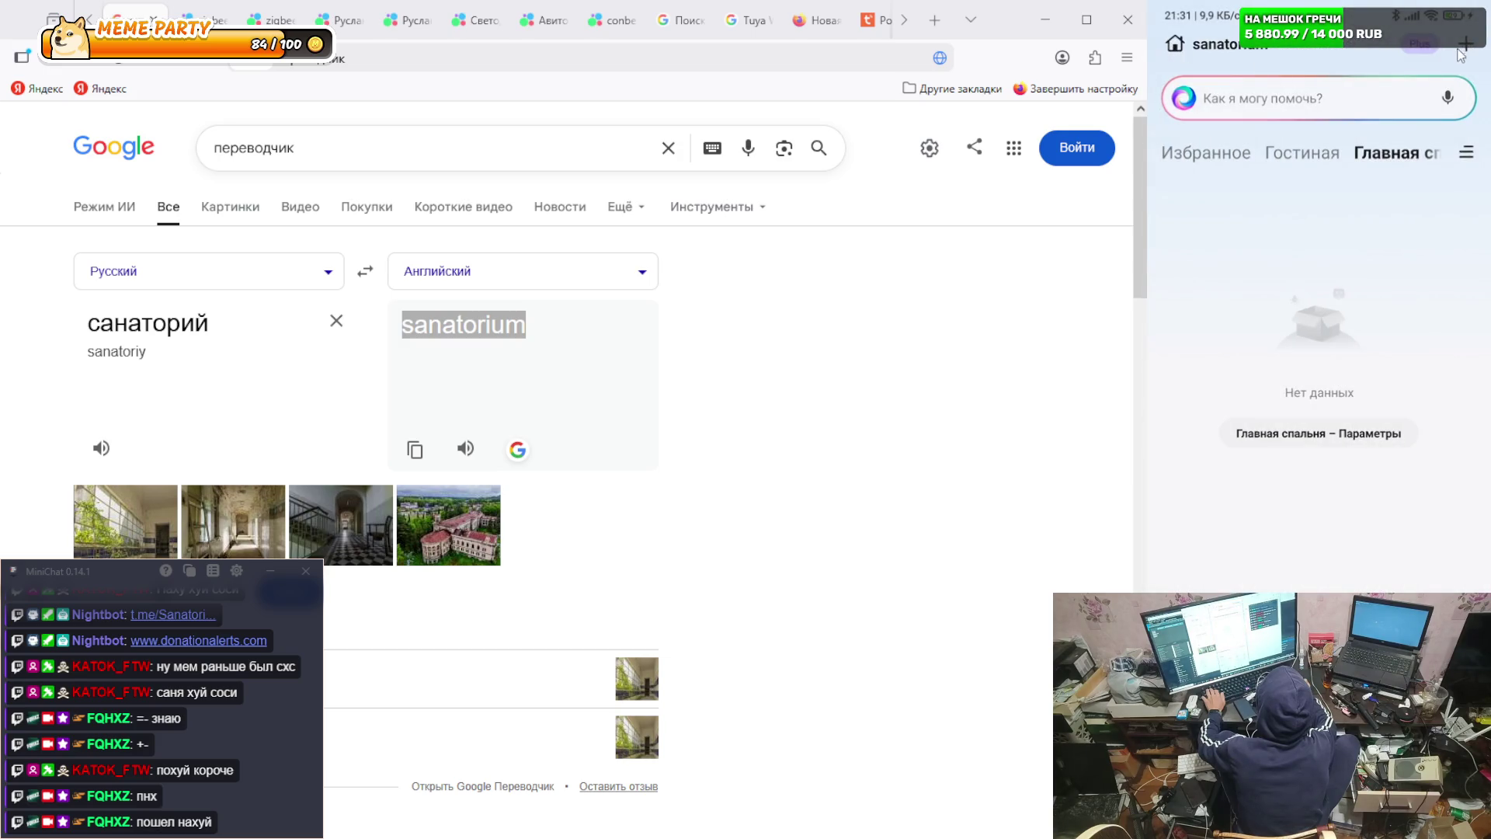
pyautogui.click(1208, 47)
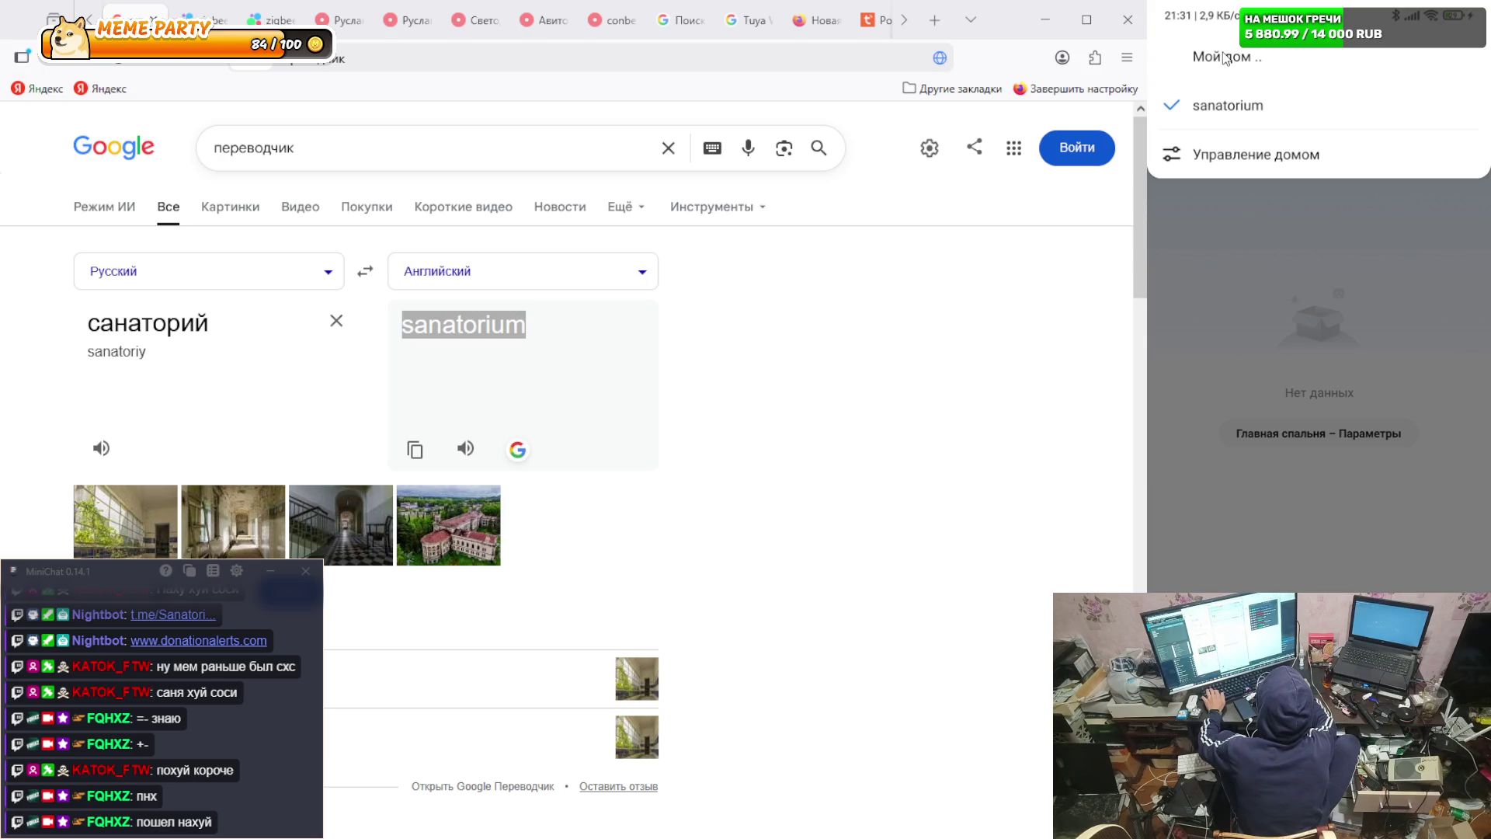
pyautogui.click(1225, 59)
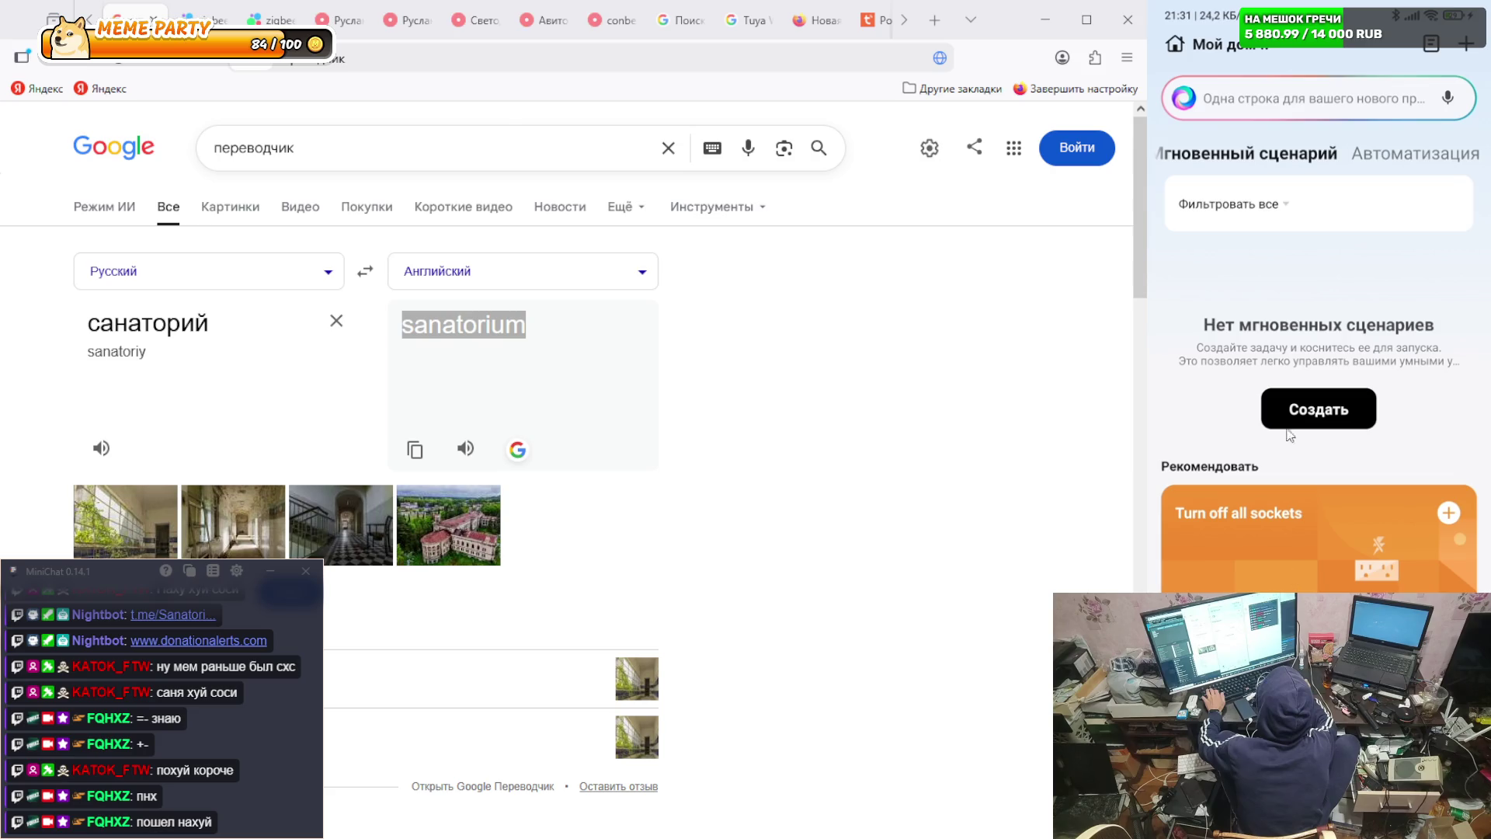
# - Start a new scene triggered by a device's switch-change status
pyautogui.click(1332, 415)
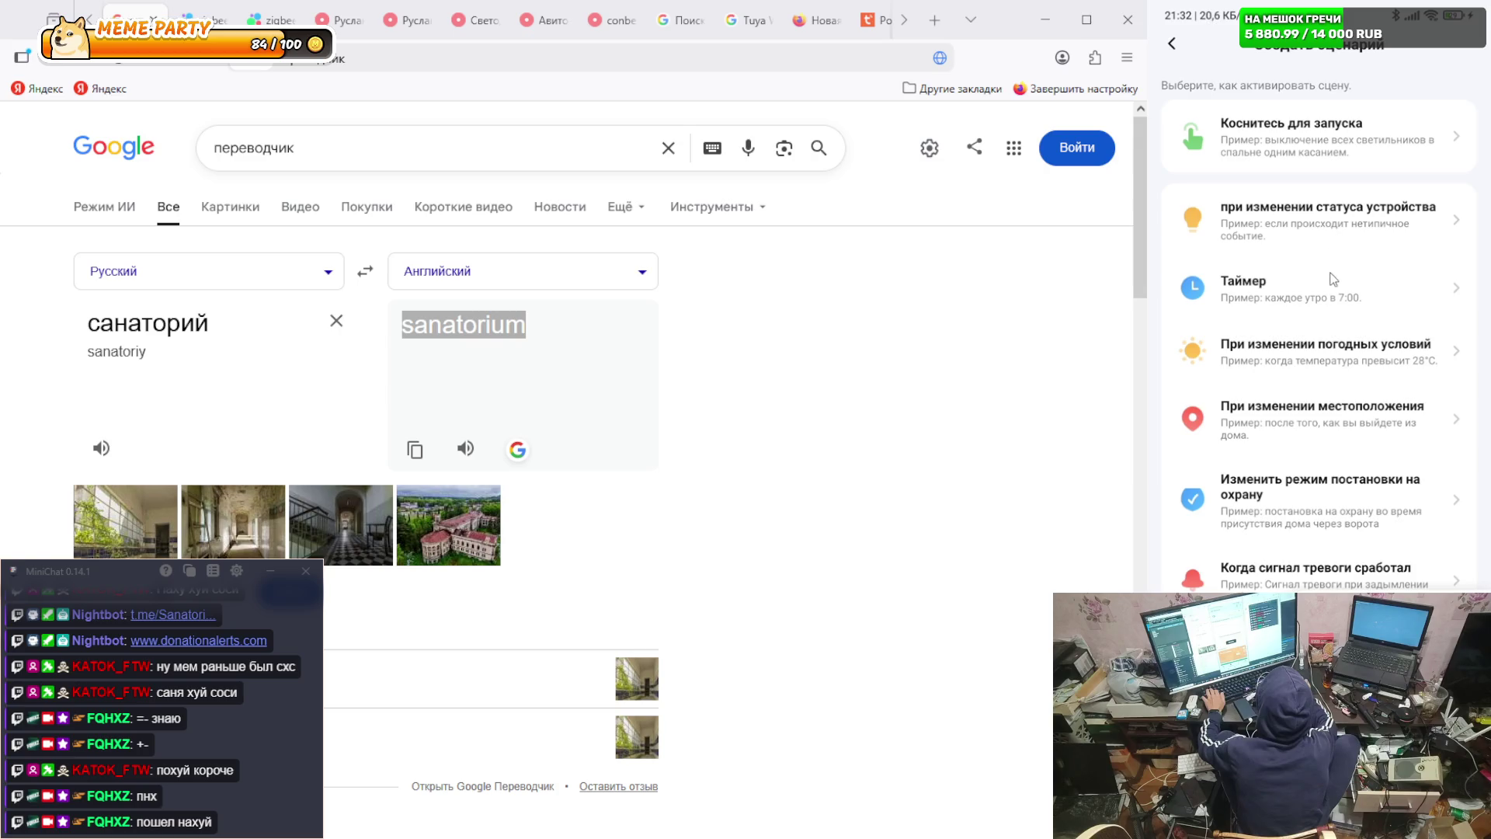
pyautogui.click(1295, 222)
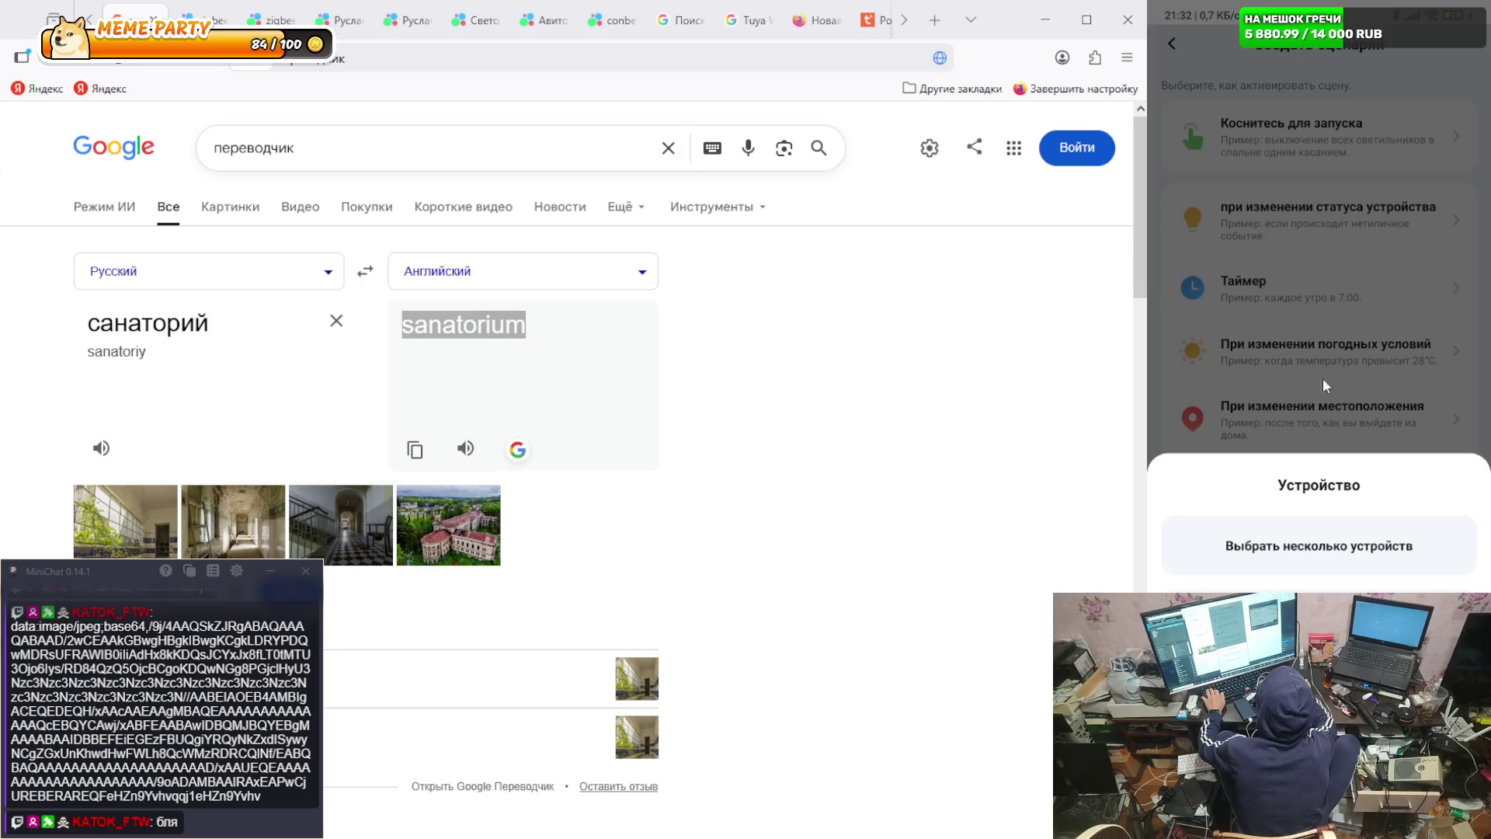
pyautogui.click(1341, 552)
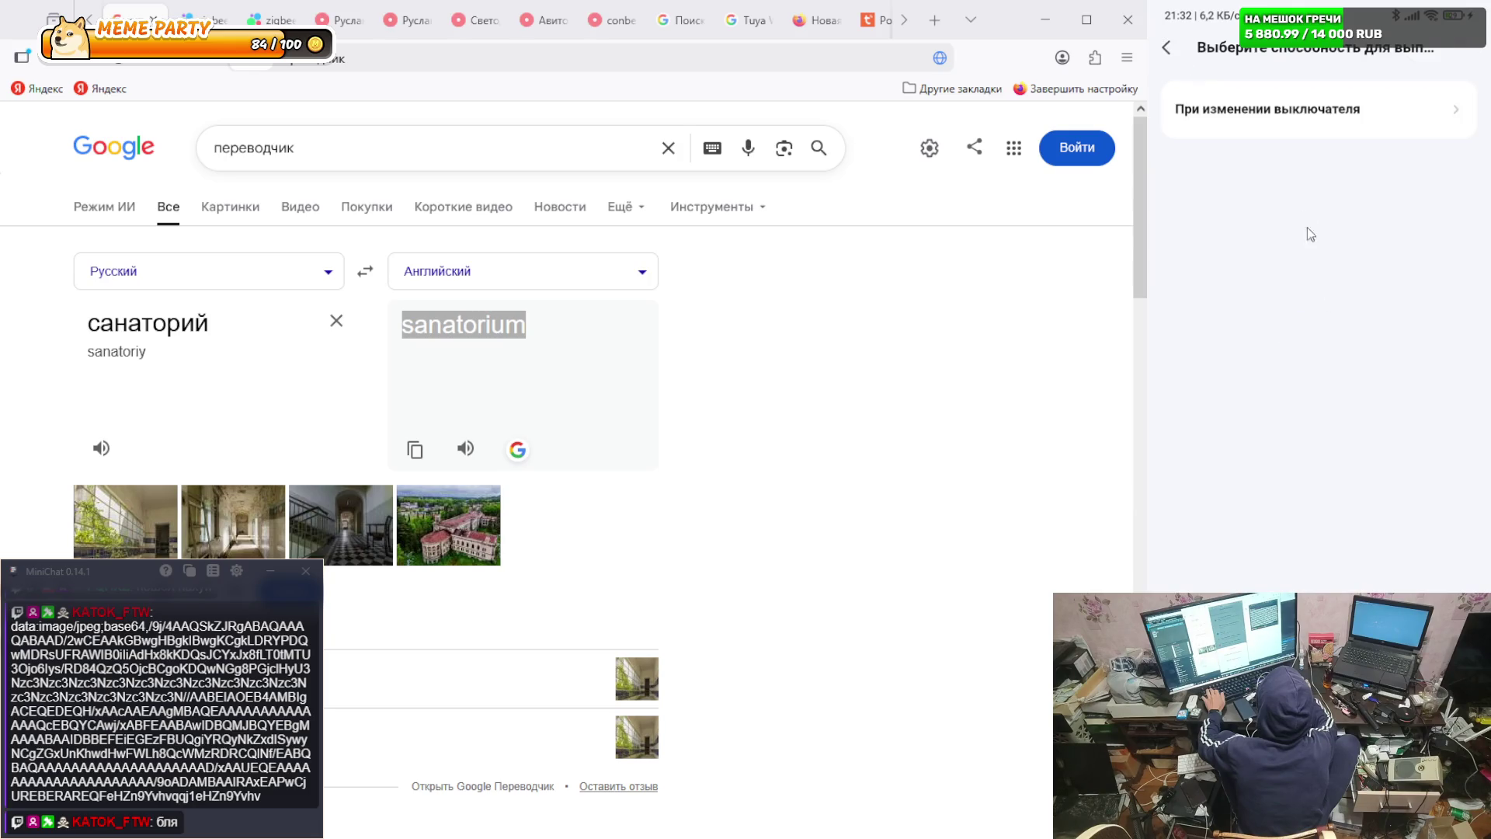
pyautogui.click(1240, 117)
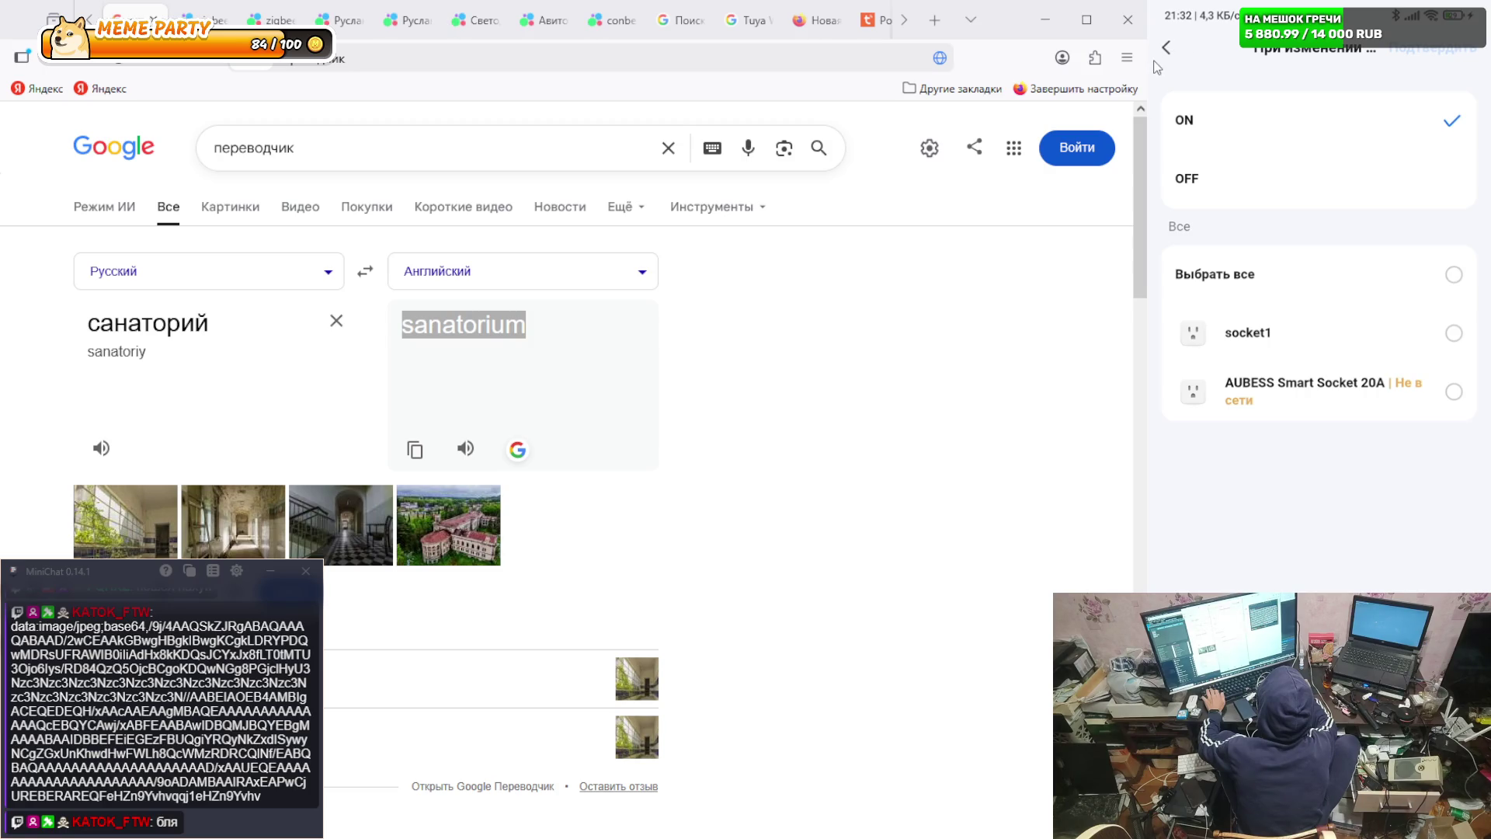
# - Back out of the trigger options to the Scenarios page with the all-sockets on/off cards
pyautogui.click(1157, 62)
pyautogui.click(1157, 62)
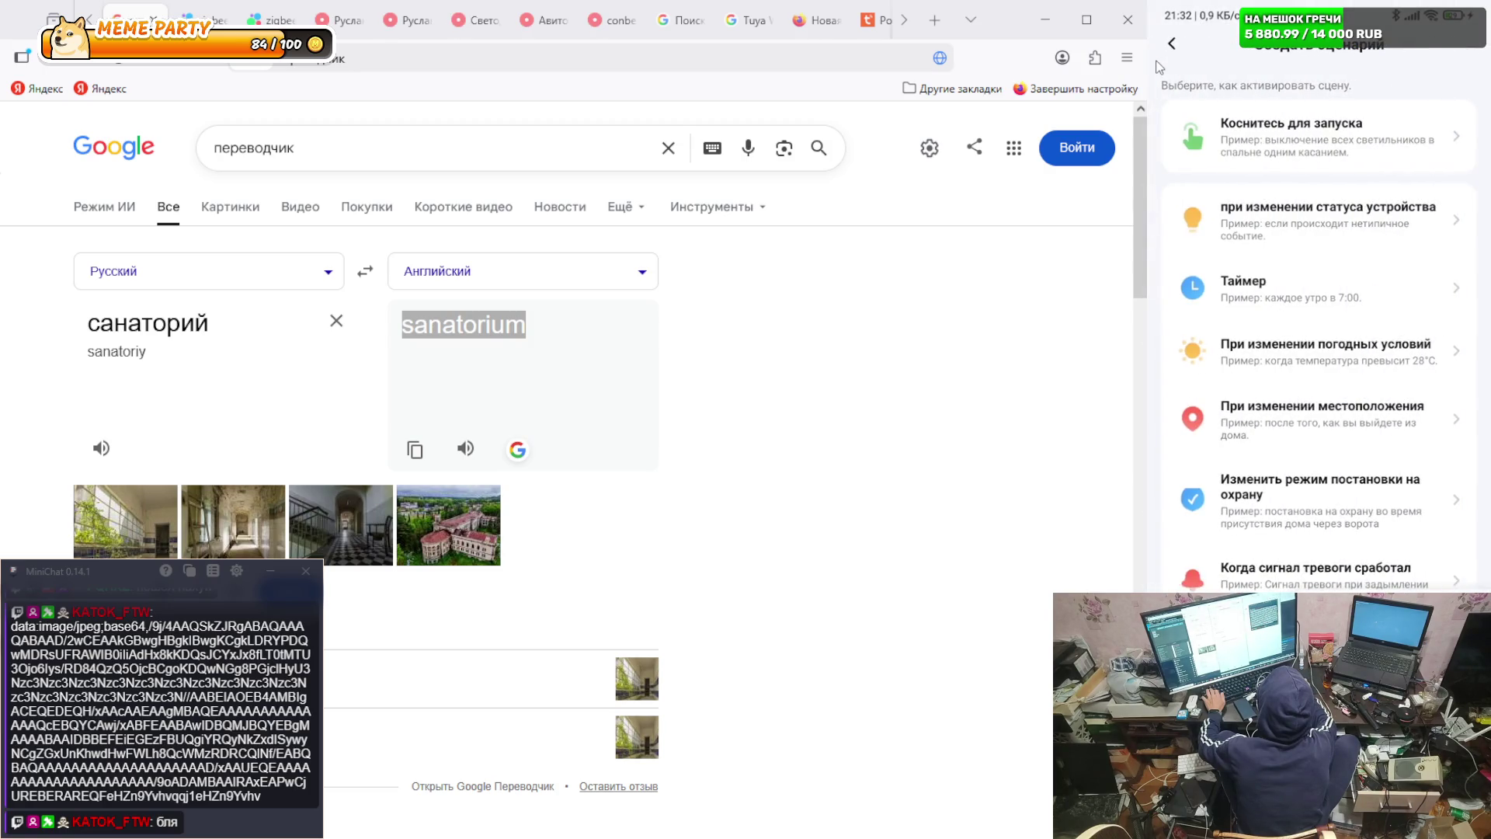
pyautogui.scroll(-3, 1255, 271)
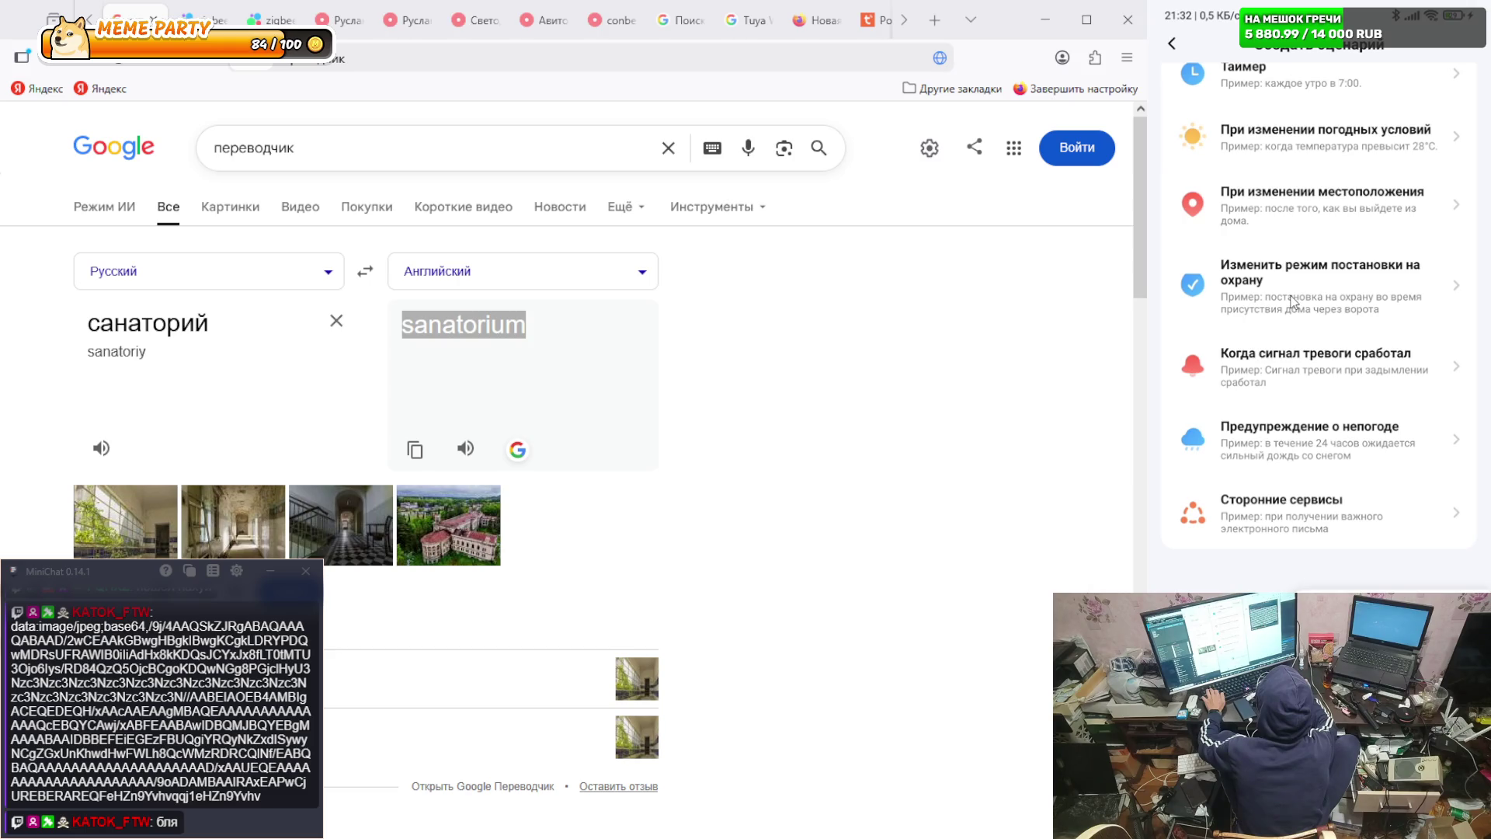
pyautogui.scroll(2, 1258, 117)
pyautogui.scroll(-2, 1244, 136)
pyautogui.click(1172, 44)
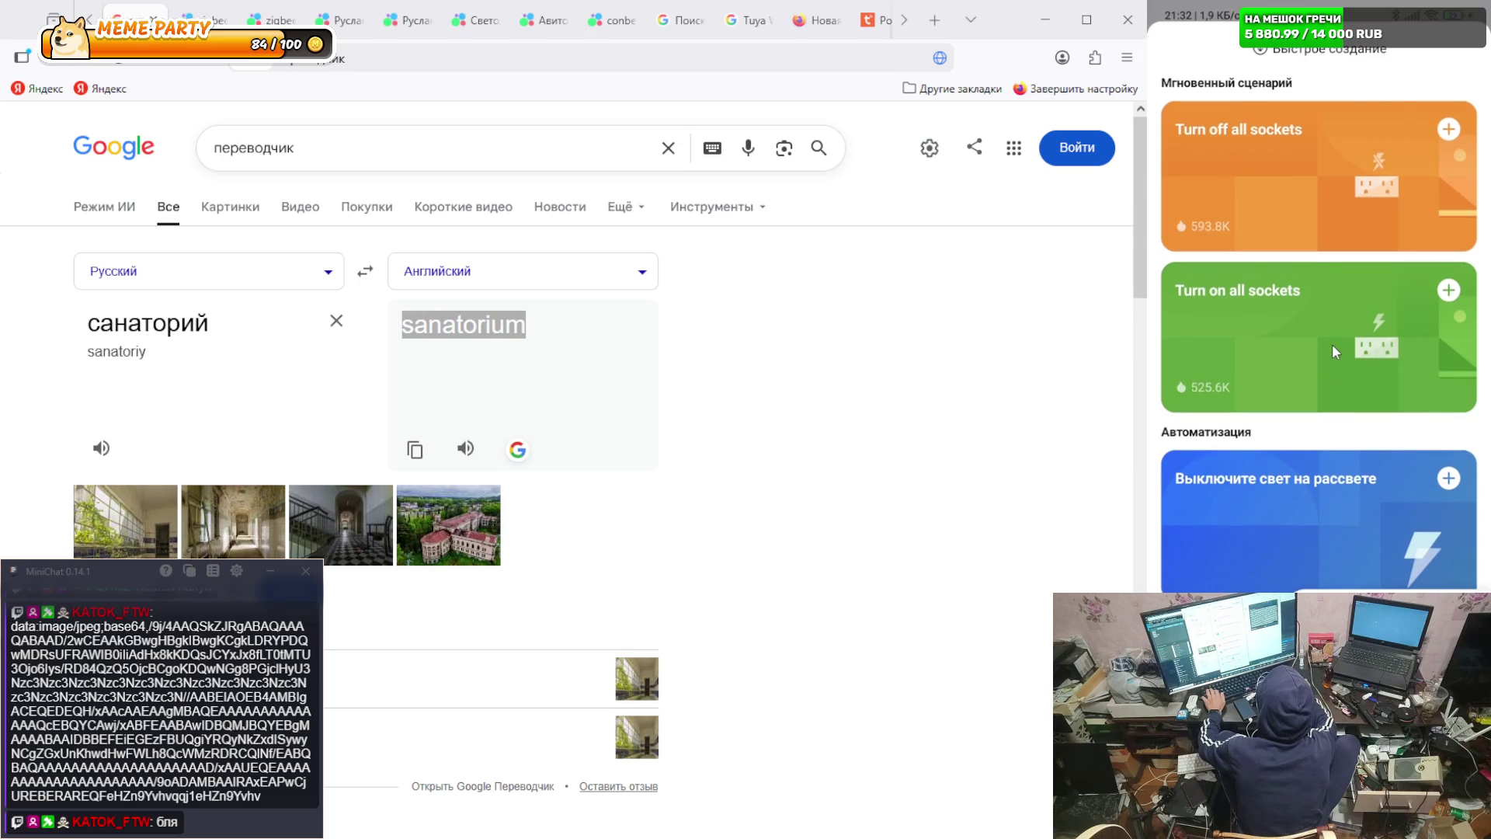
pyautogui.scroll(-2, 1331, 345)
pyautogui.scroll(2, 1329, 346)
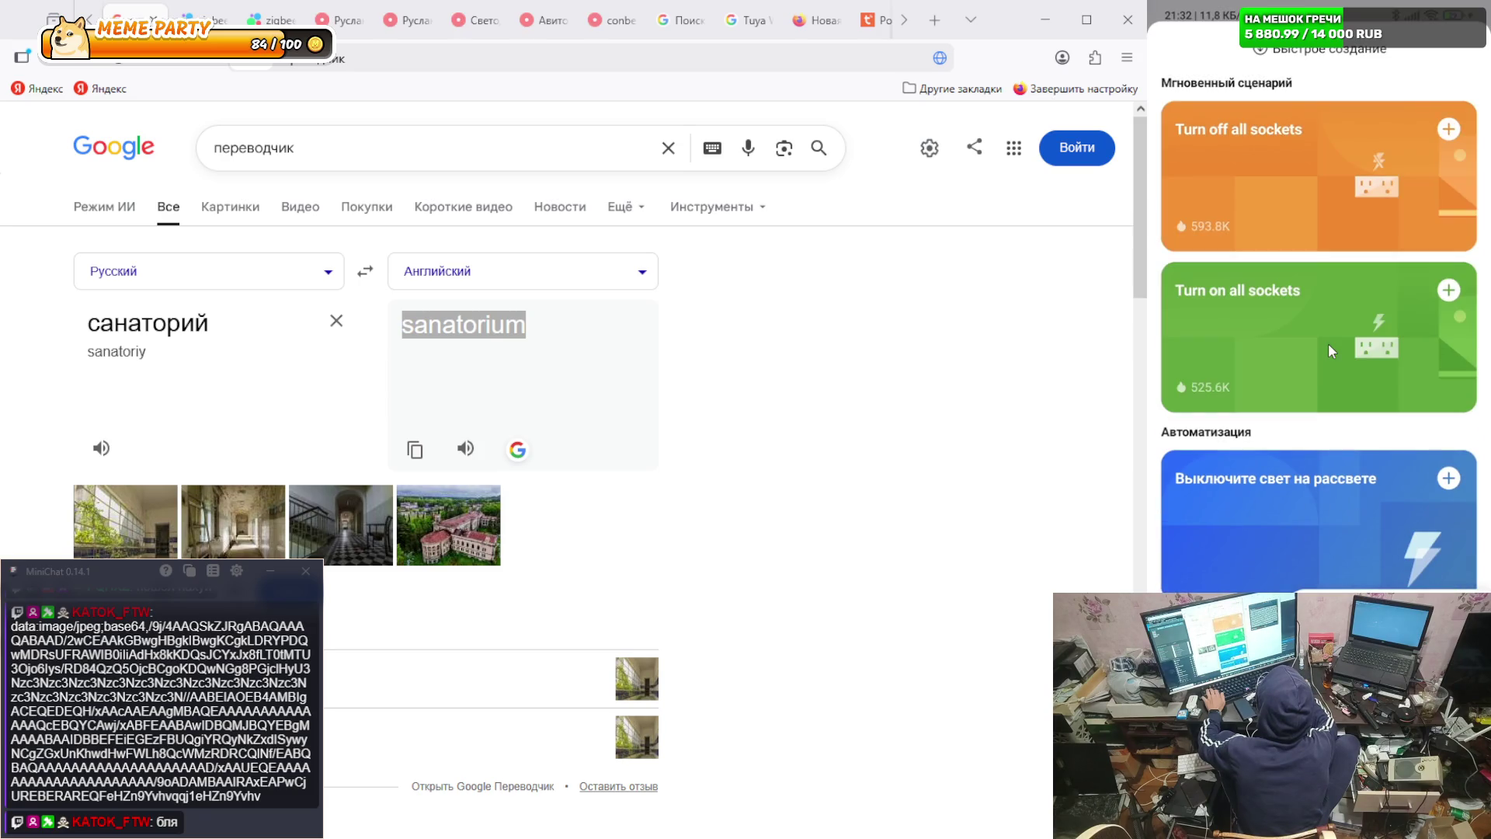
# - Review the My Home and sanatorium homes, return to My Home's scenarios, then open a new browser tab
pyautogui.click(1179, 57)
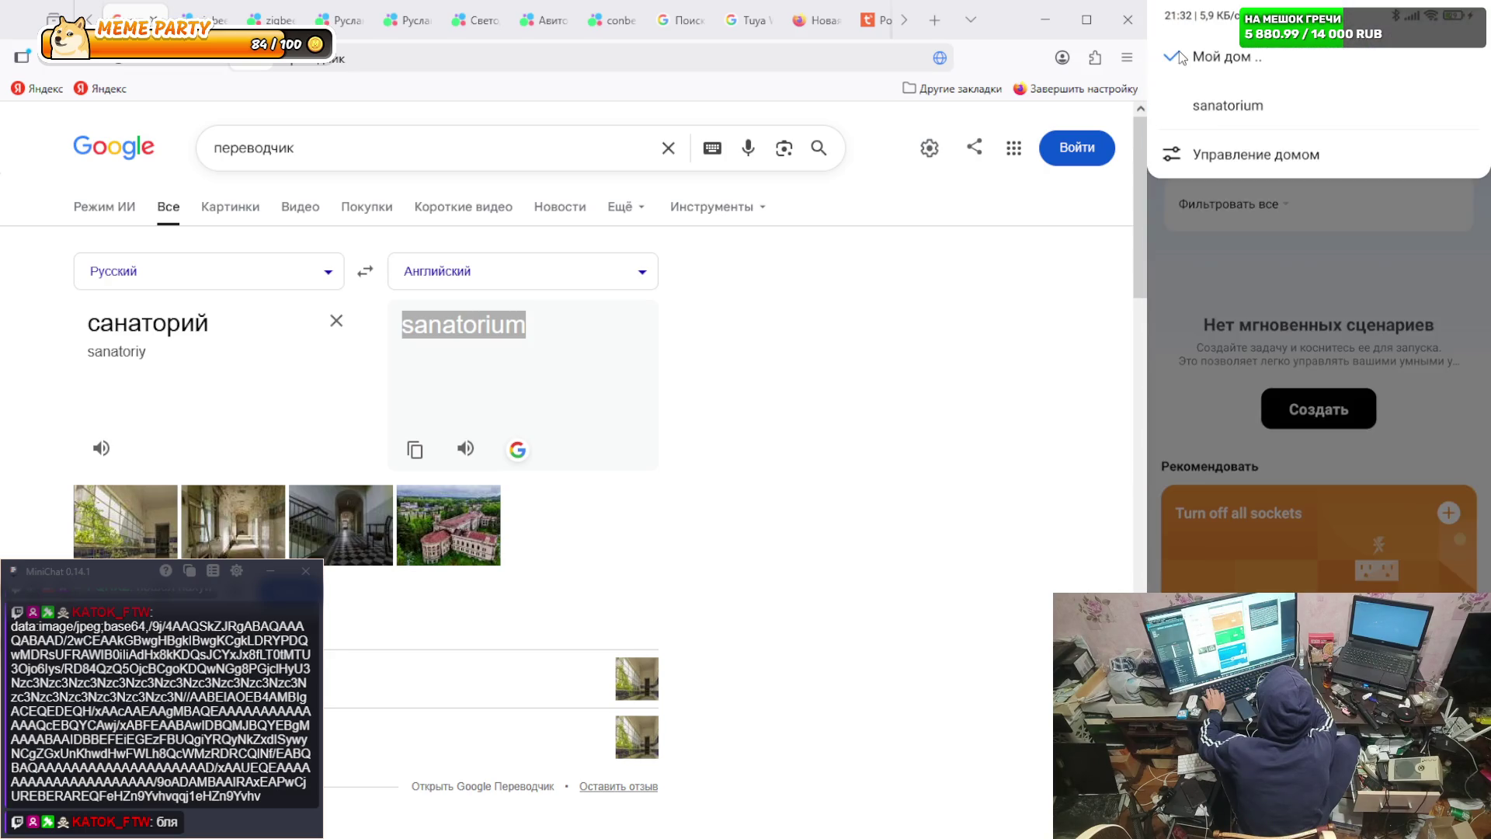
pyautogui.click(1220, 155)
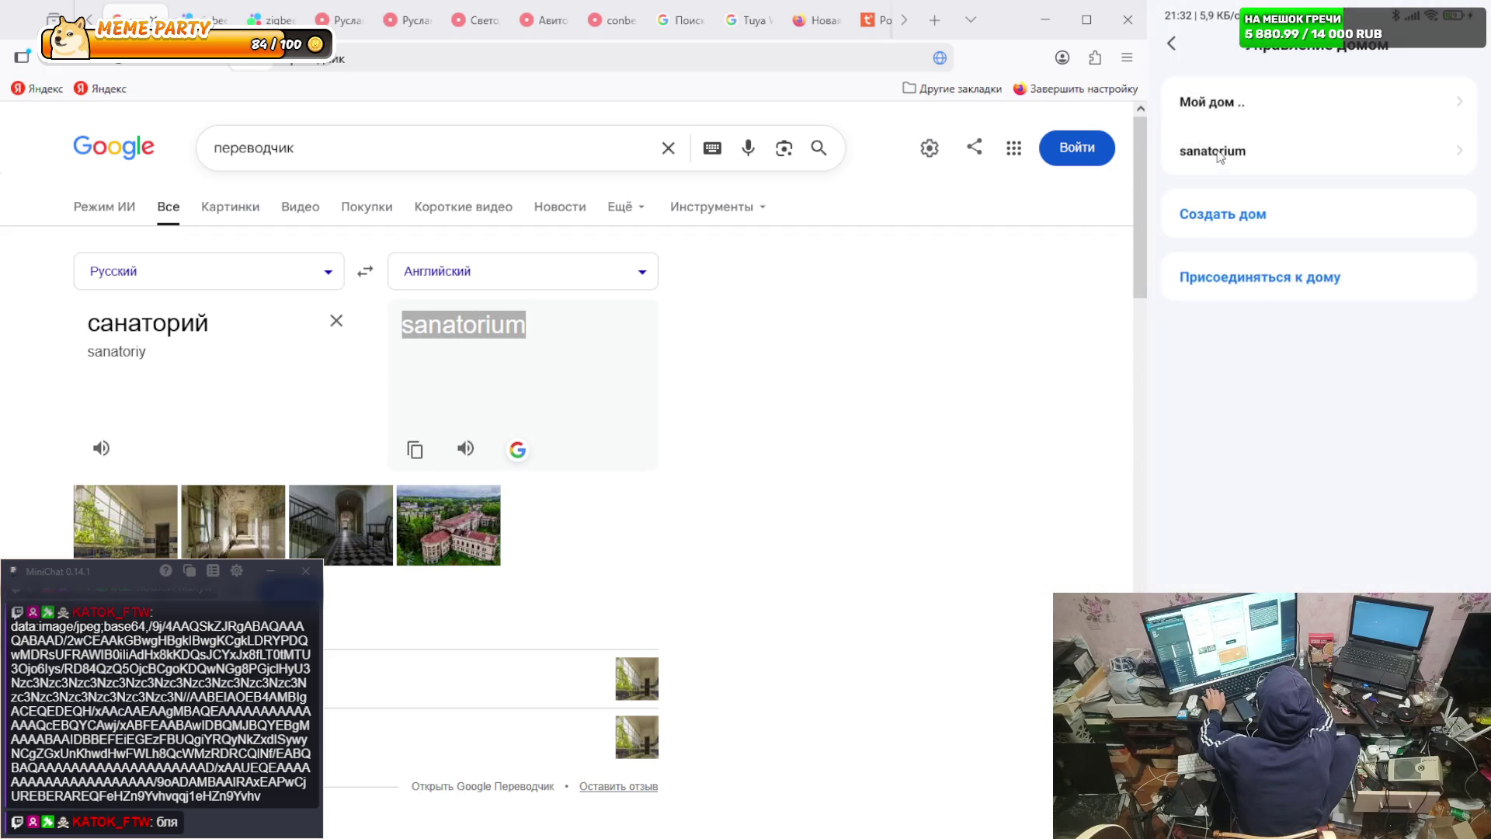
pyautogui.click(1172, 43)
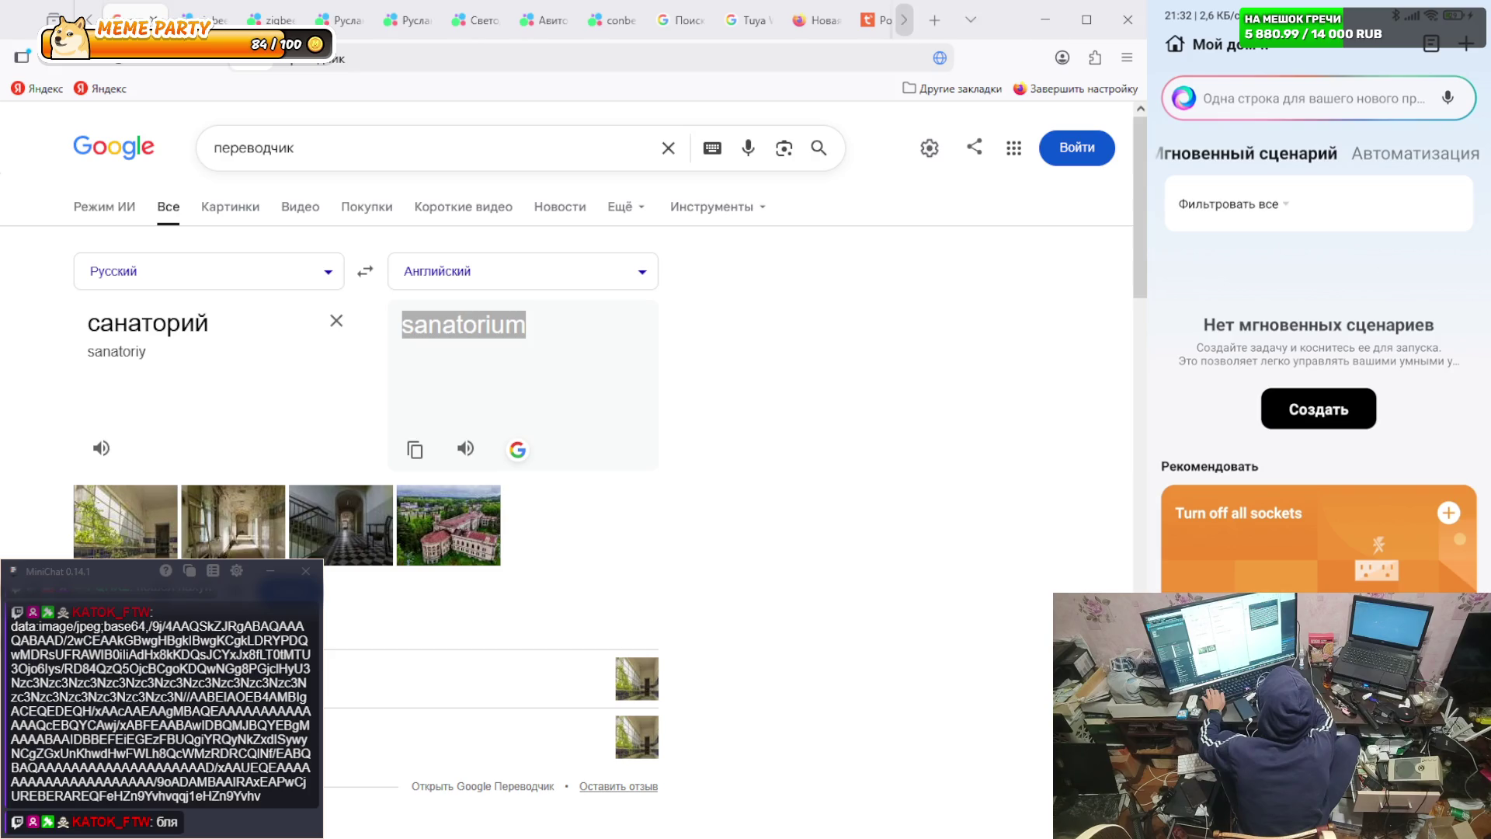
pyautogui.click(935, 20)
pyautogui.click(594, 62)
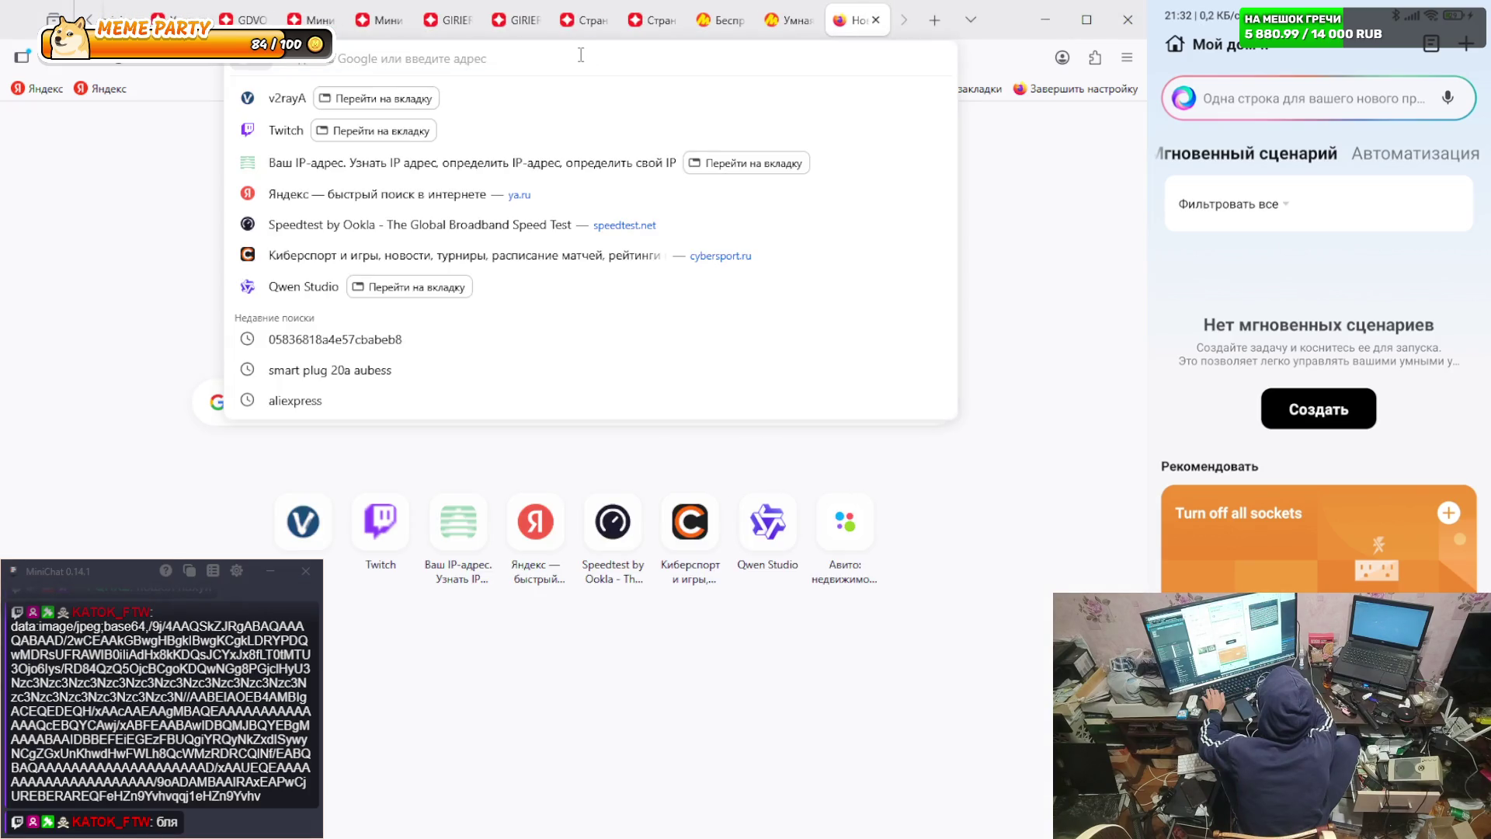
# - Search Google for 'smart life команды' from the new tab's address bar
pyautogui.write('sm')
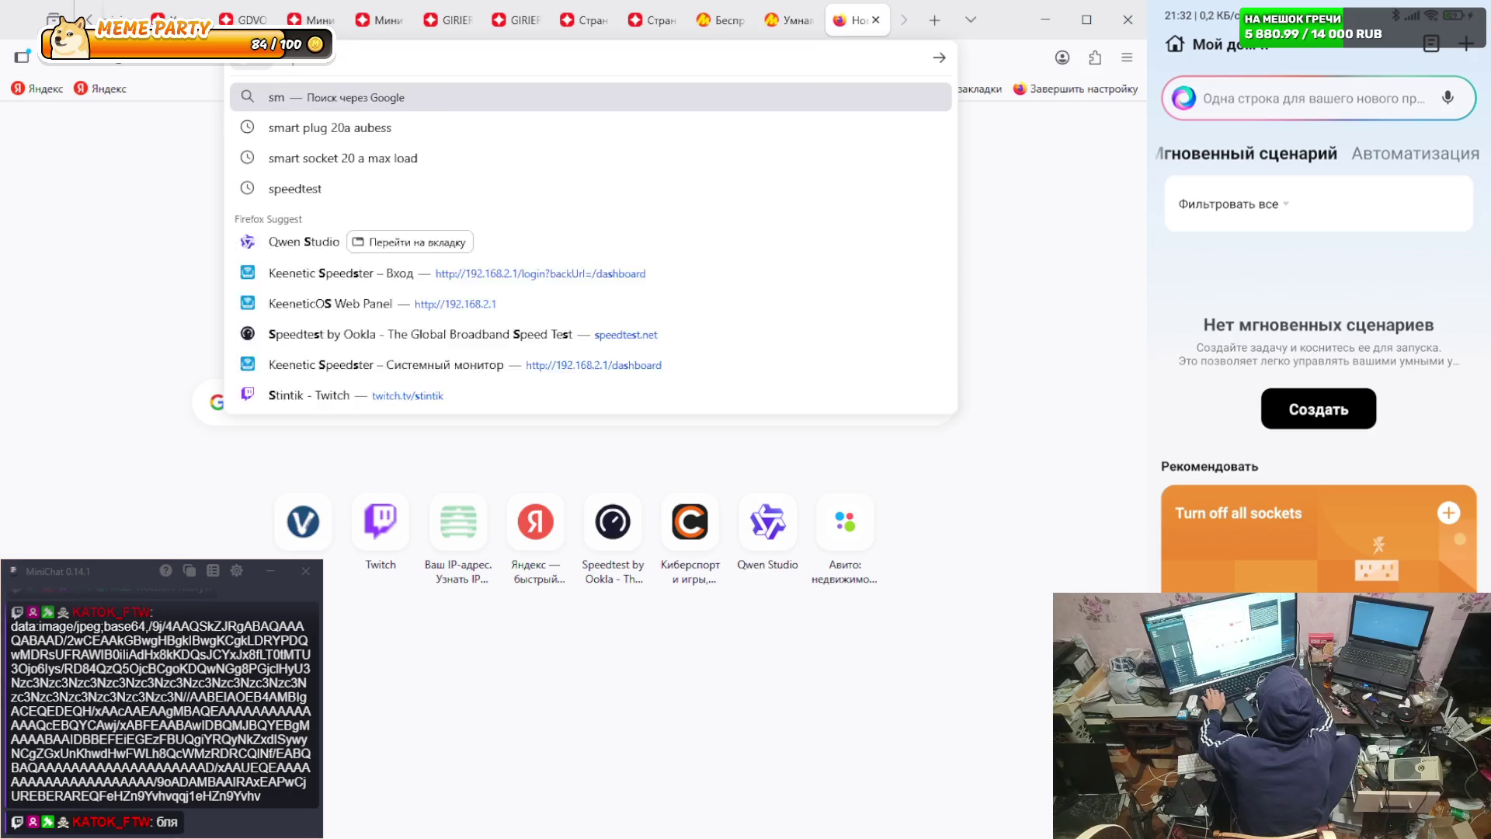
pyautogui.write('ary')
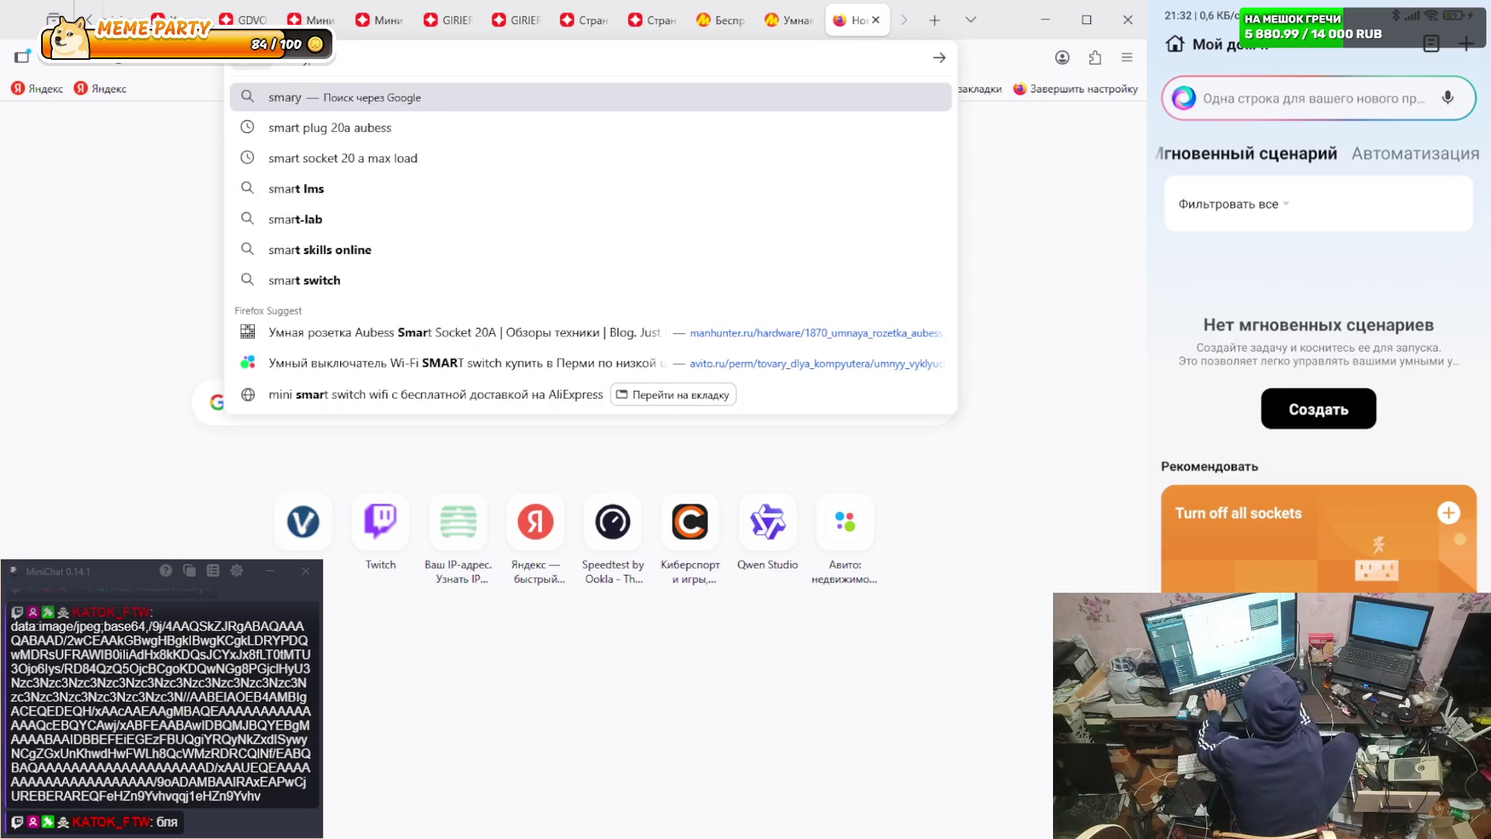
pyautogui.press('BackSpace')
pyautogui.write('t life')
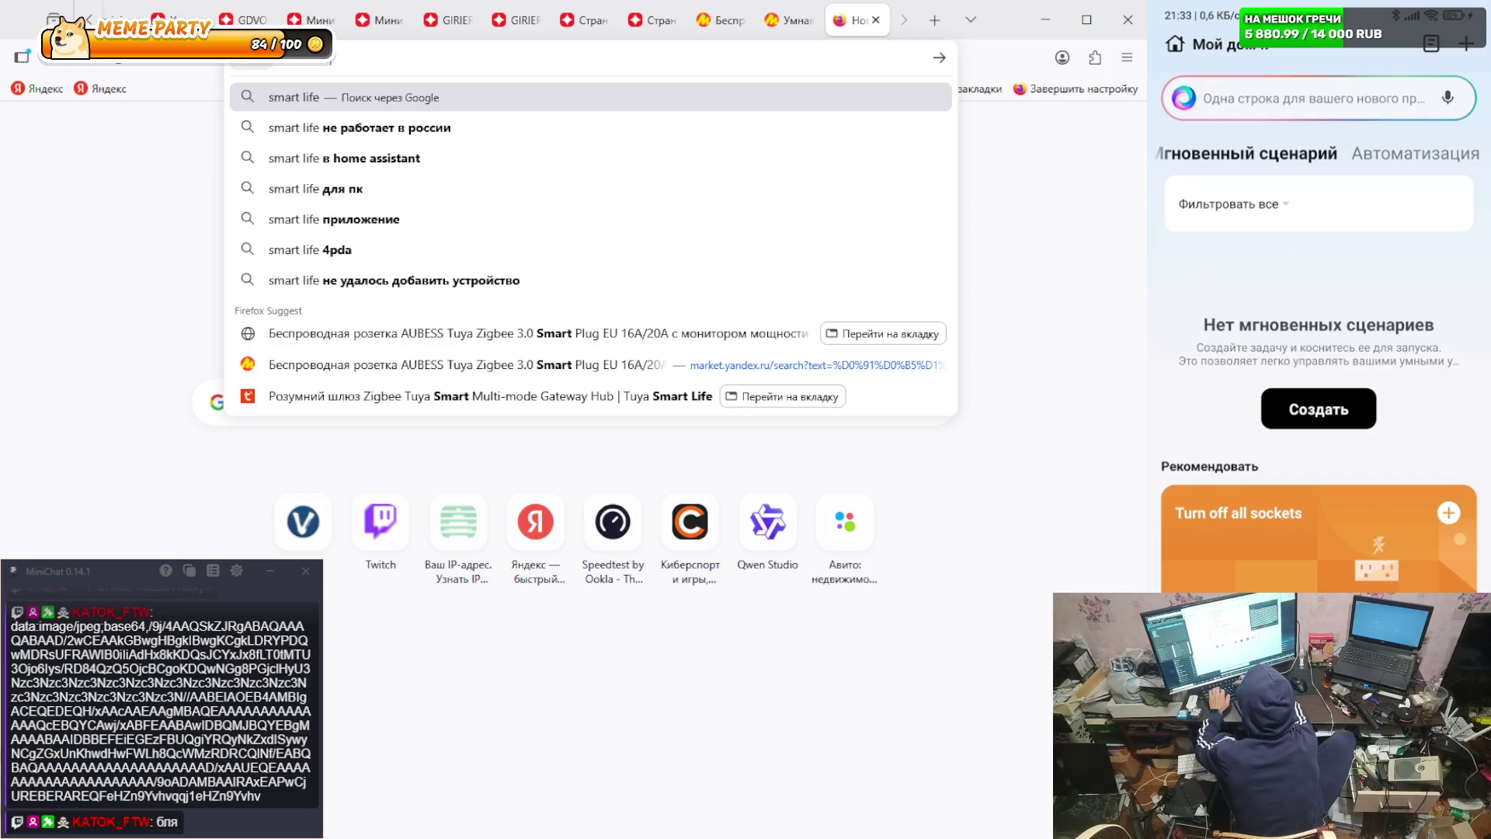
pyautogui.write('коман')
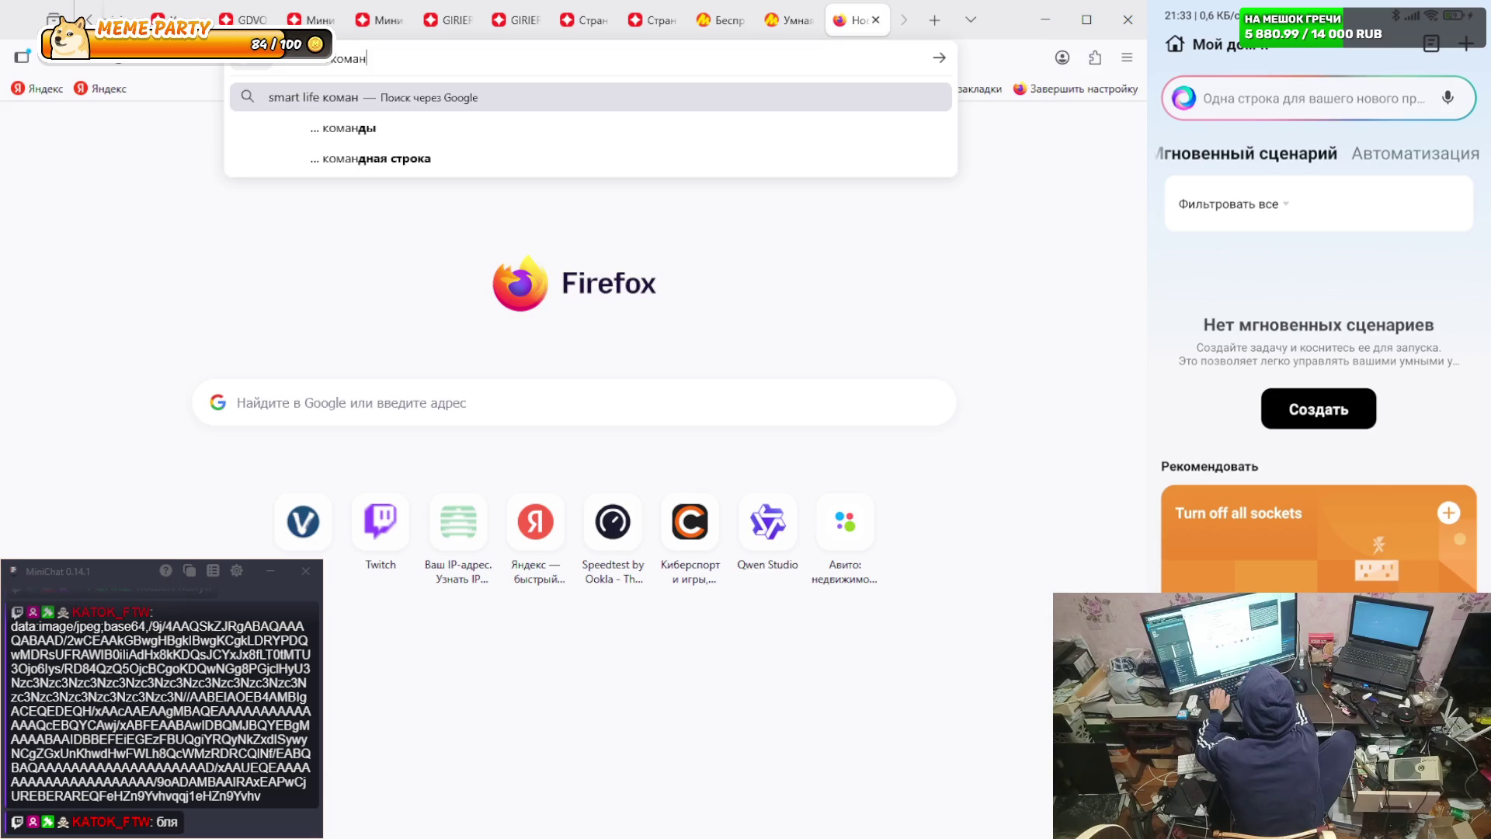
pyautogui.write('ды')
pyautogui.press('Return')
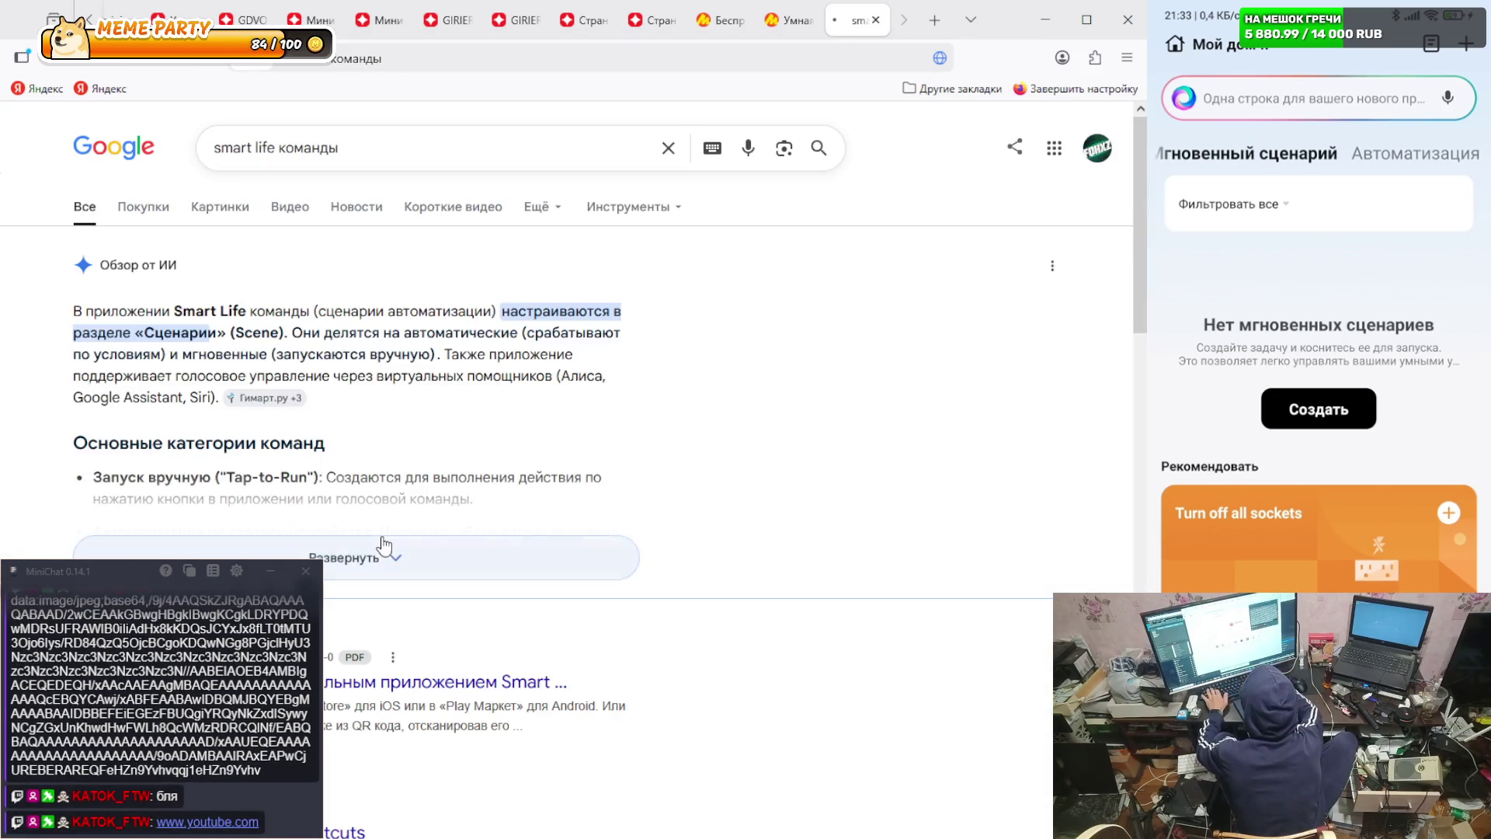
# - Expand Google's AI overview on Smart Life commands and scroll through its categories and examples
pyautogui.click(343, 558)
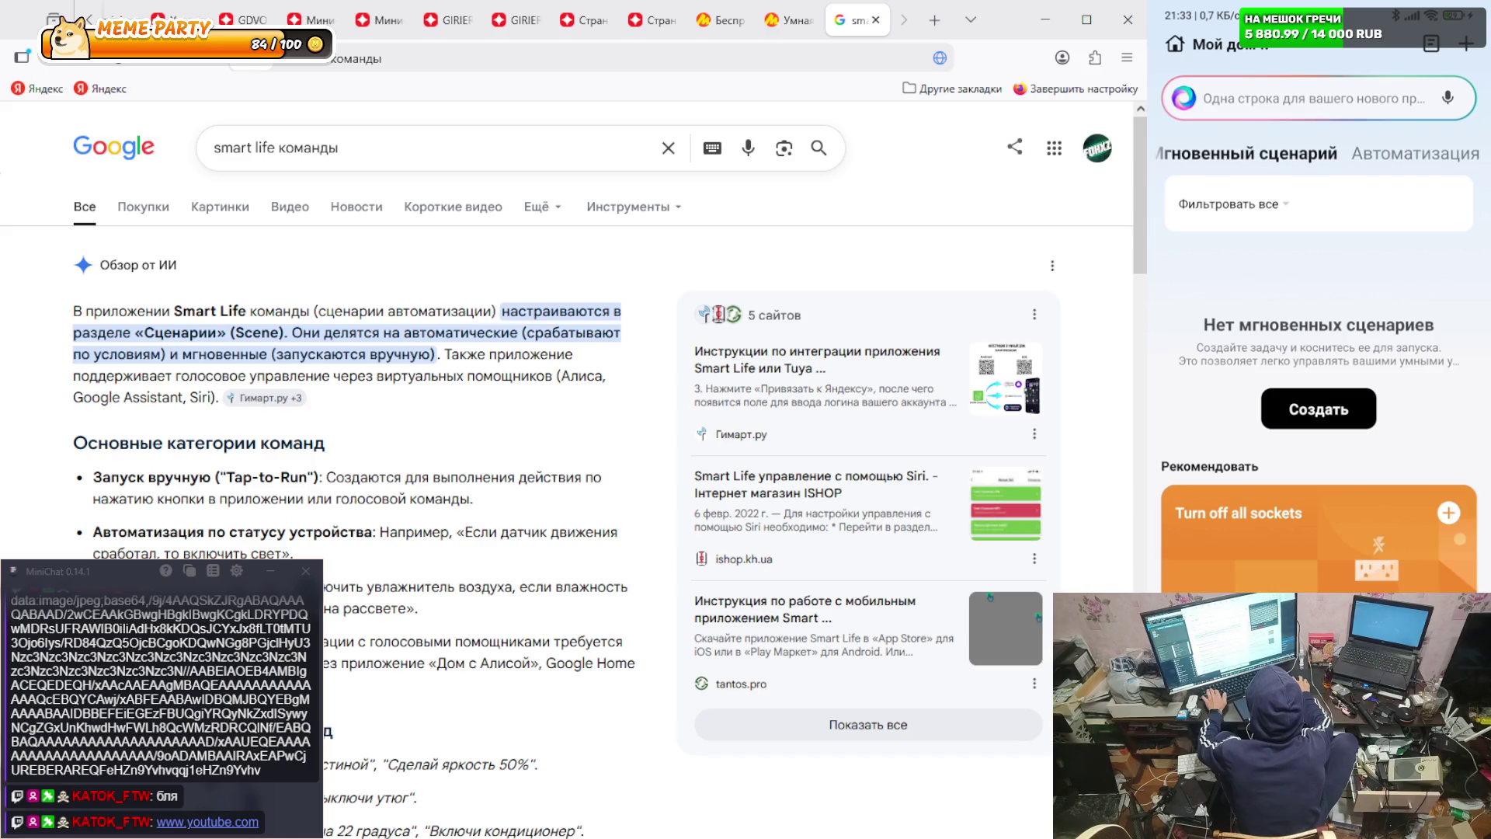
pyautogui.scroll(-2, 408, 604)
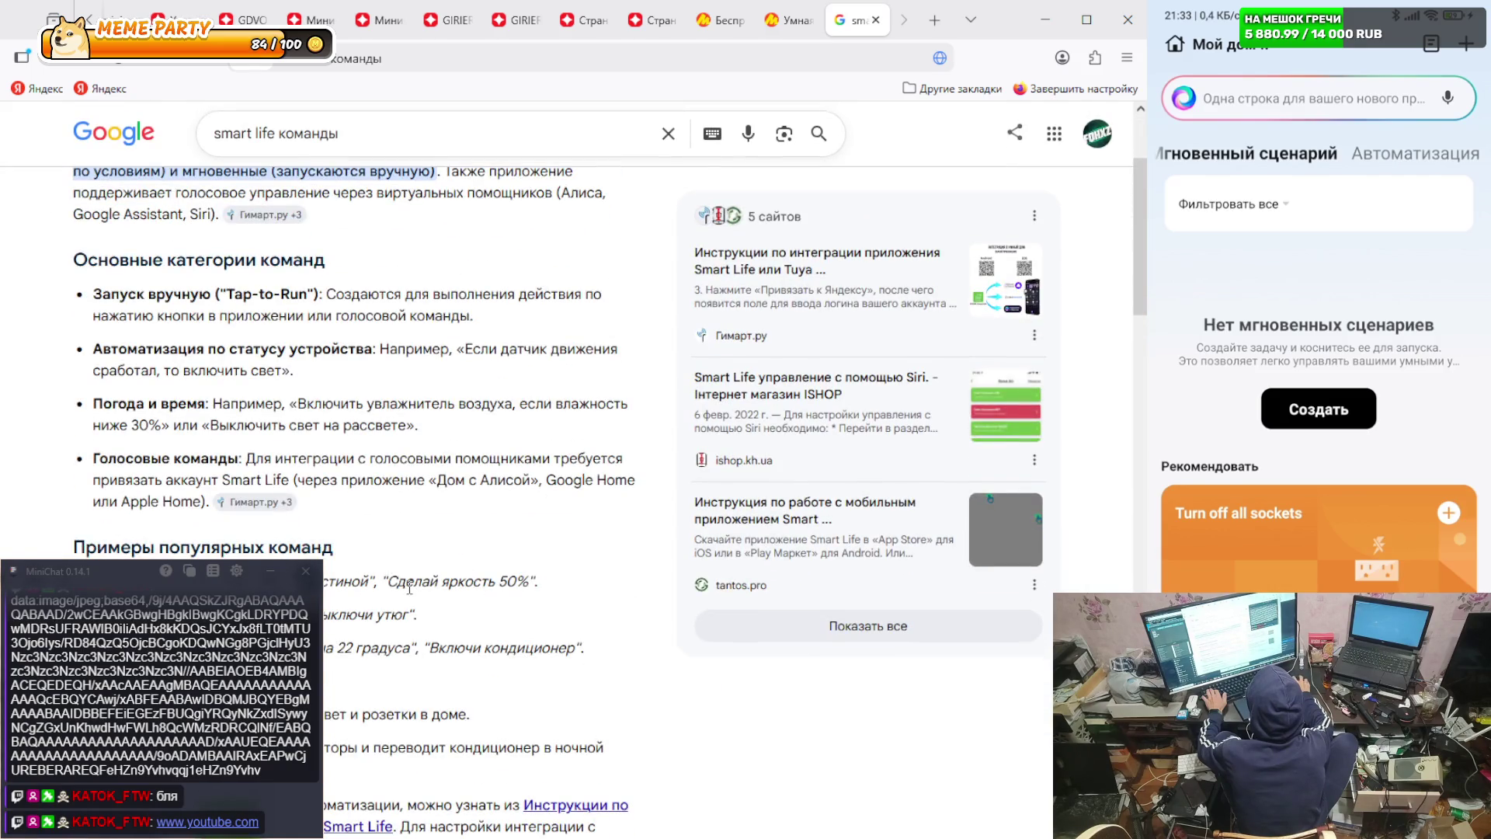
pyautogui.scroll(-1, 412, 587)
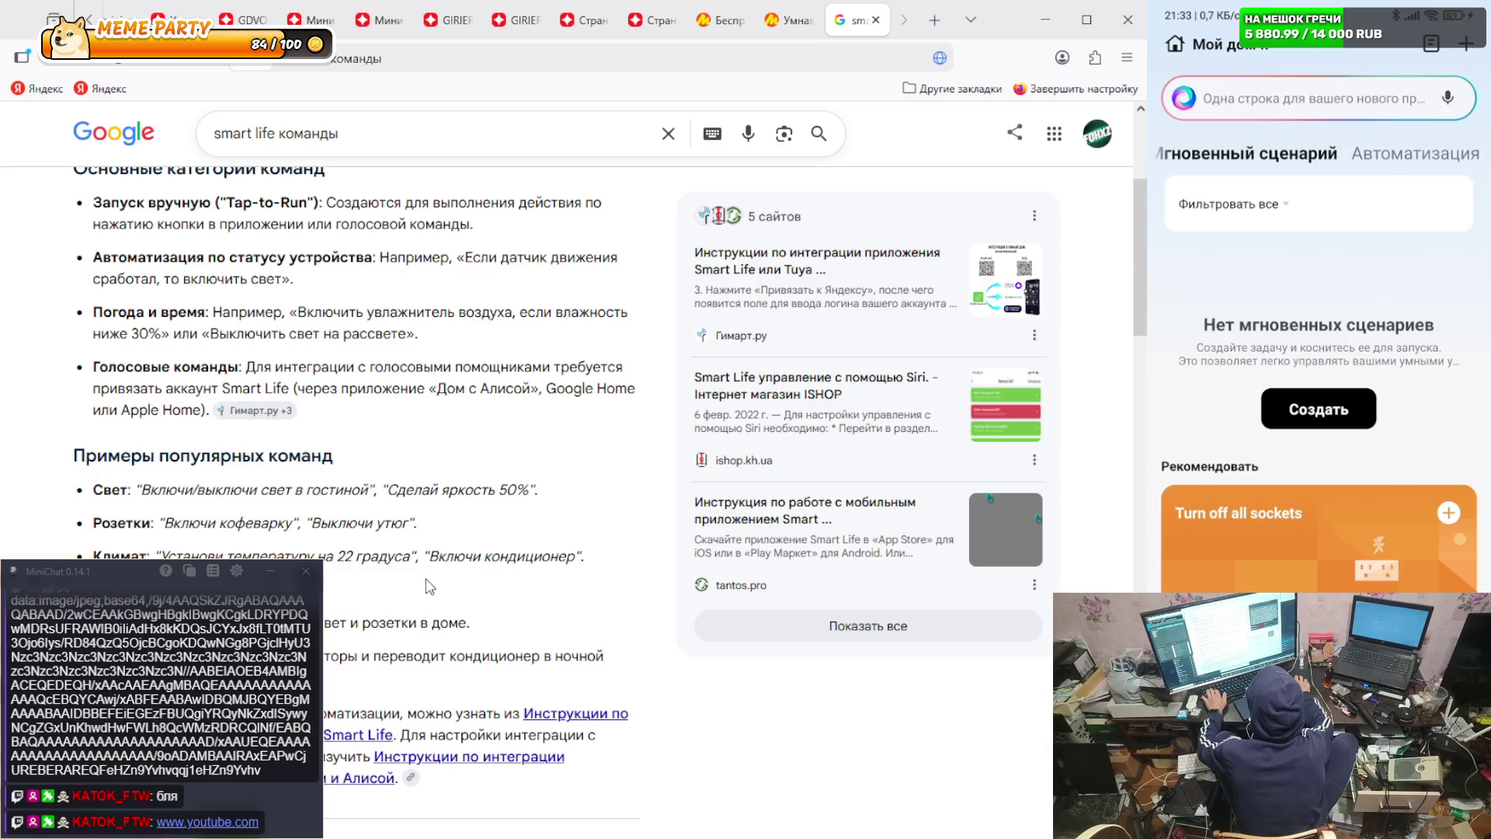
pyautogui.scroll(-4, 426, 586)
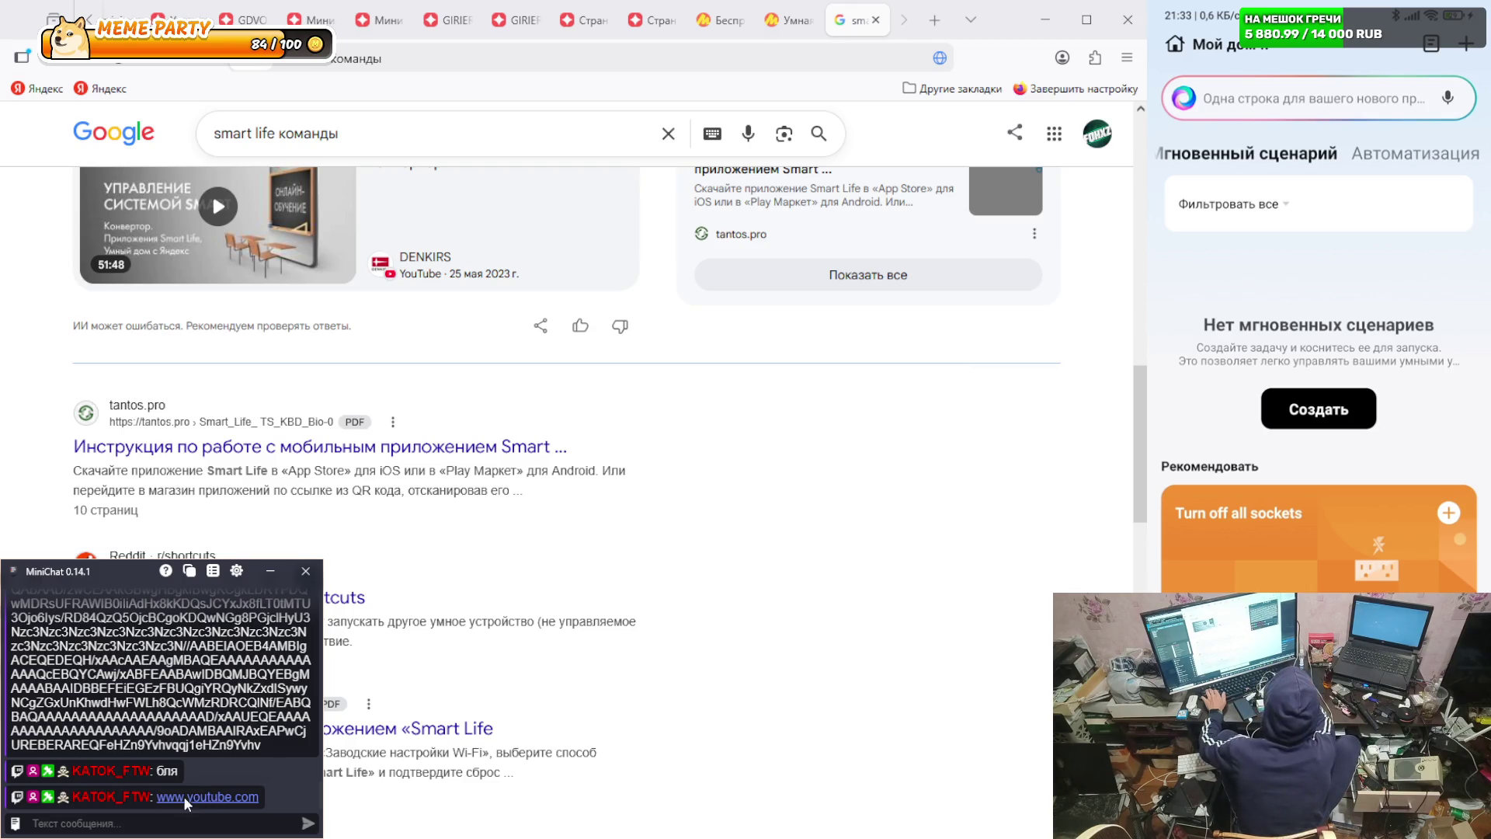
# - Follow the YouTube link from MiniChat and start the 'Новая Гитарка' video
pyautogui.click(177, 798)
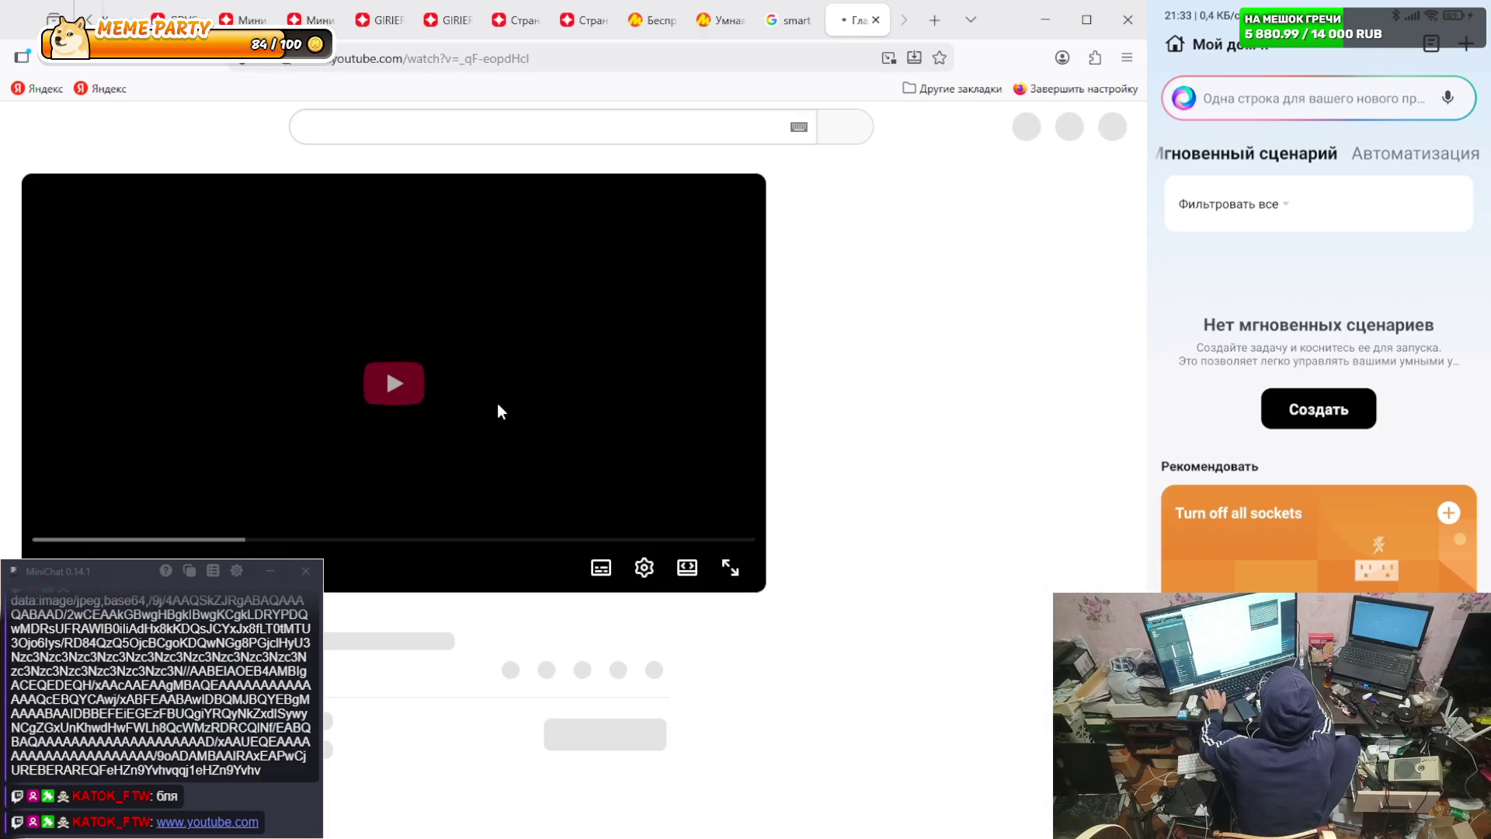
pyautogui.click(388, 400)
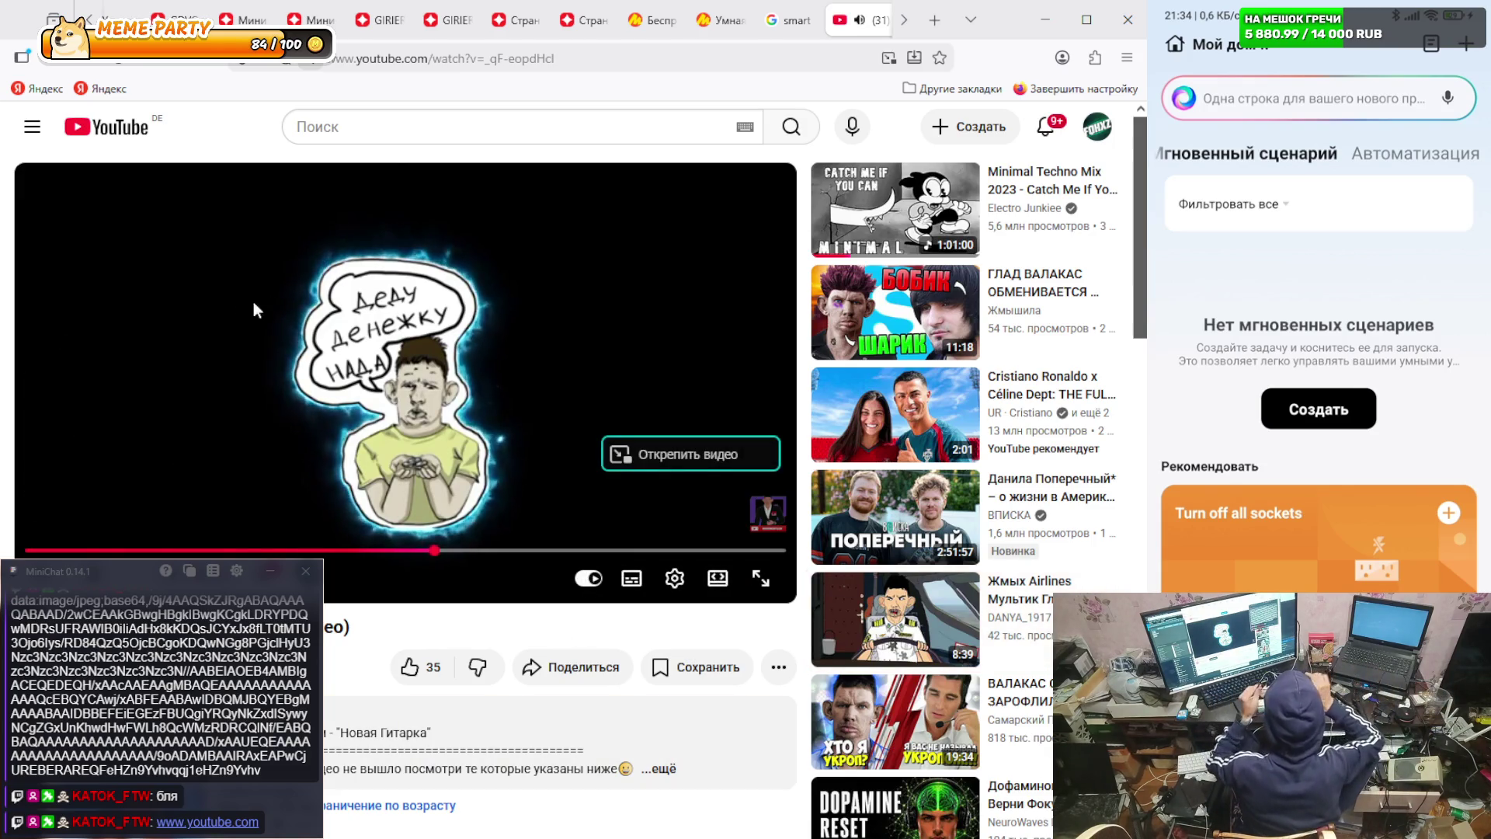
# - Send 'пойду прилягу' in the chat and pause the YouTube video
pyautogui.click(77, 823)
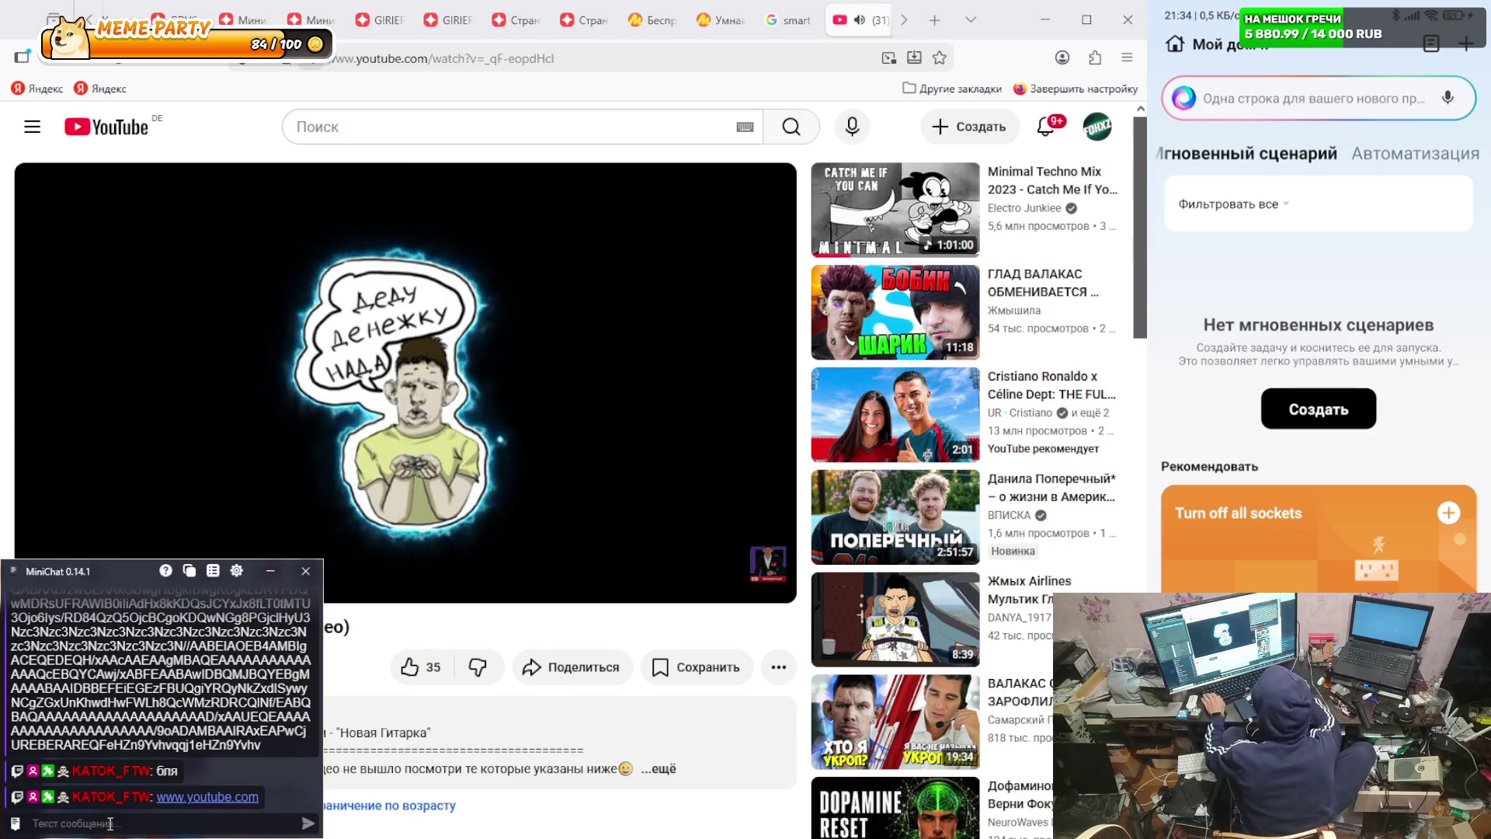
pyautogui.write('пойду прилягу')
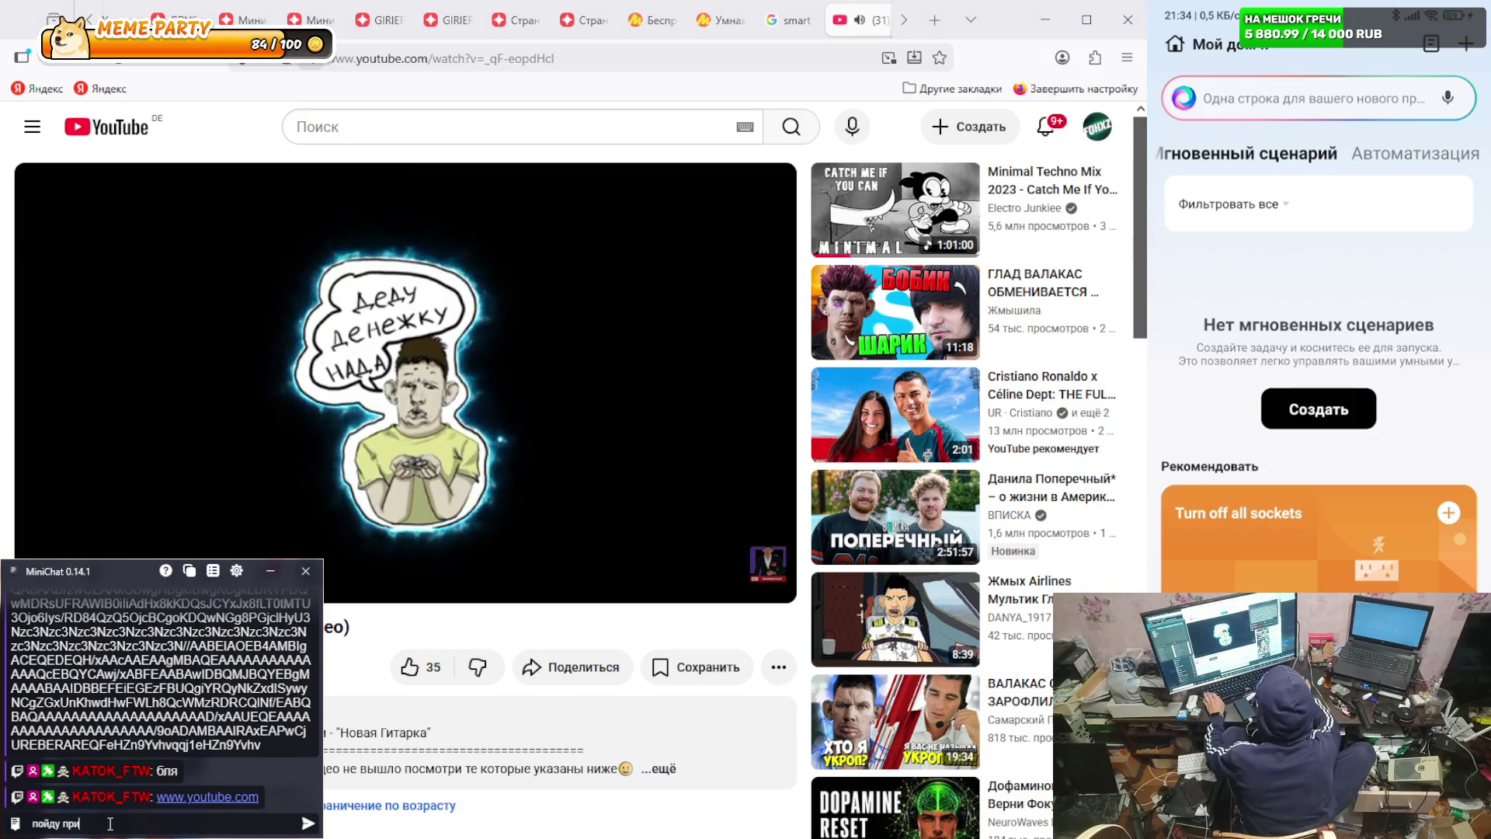
pyautogui.press('Return')
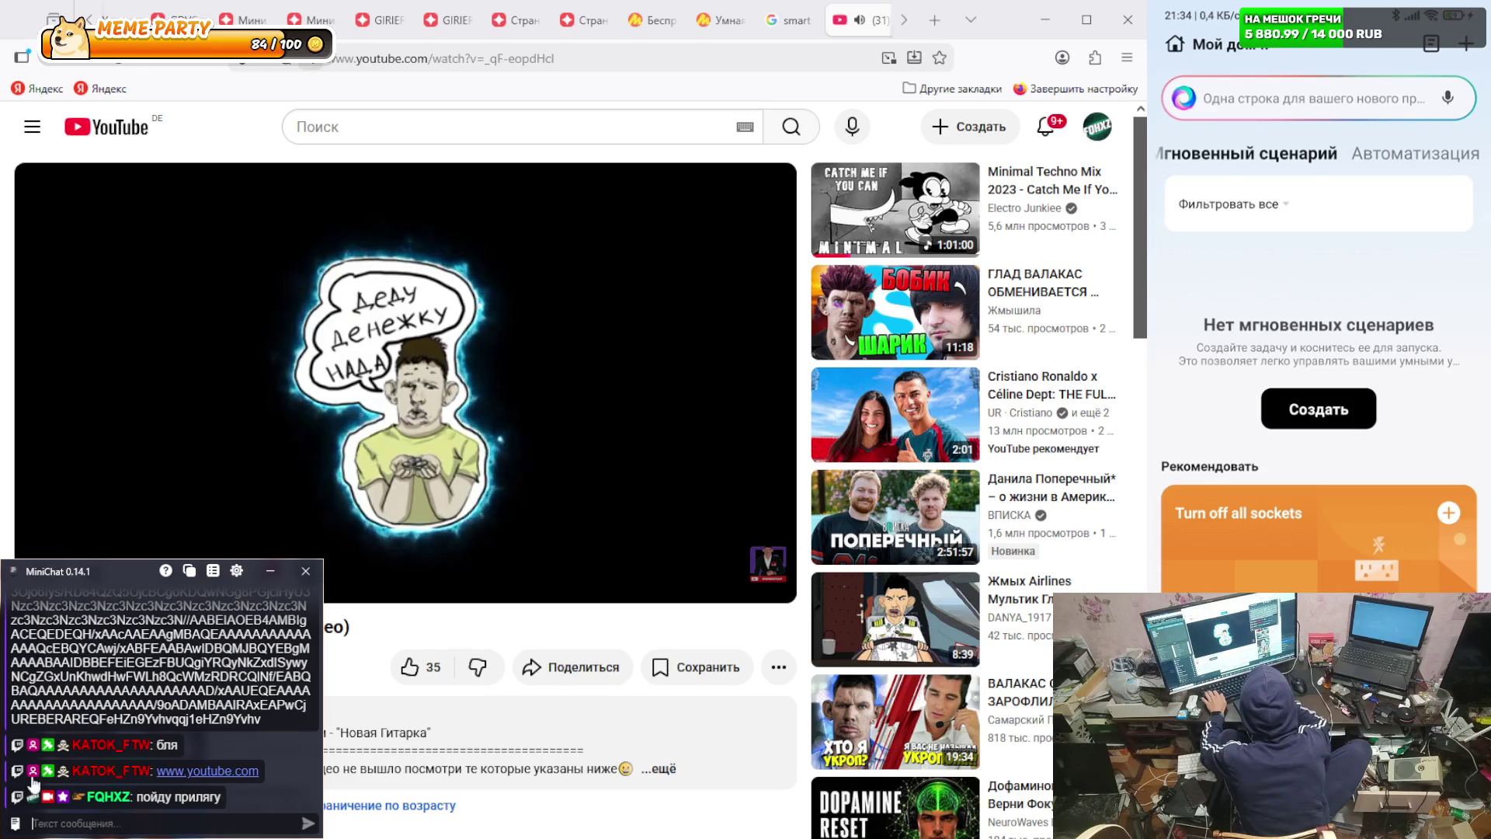
pyautogui.click(502, 442)
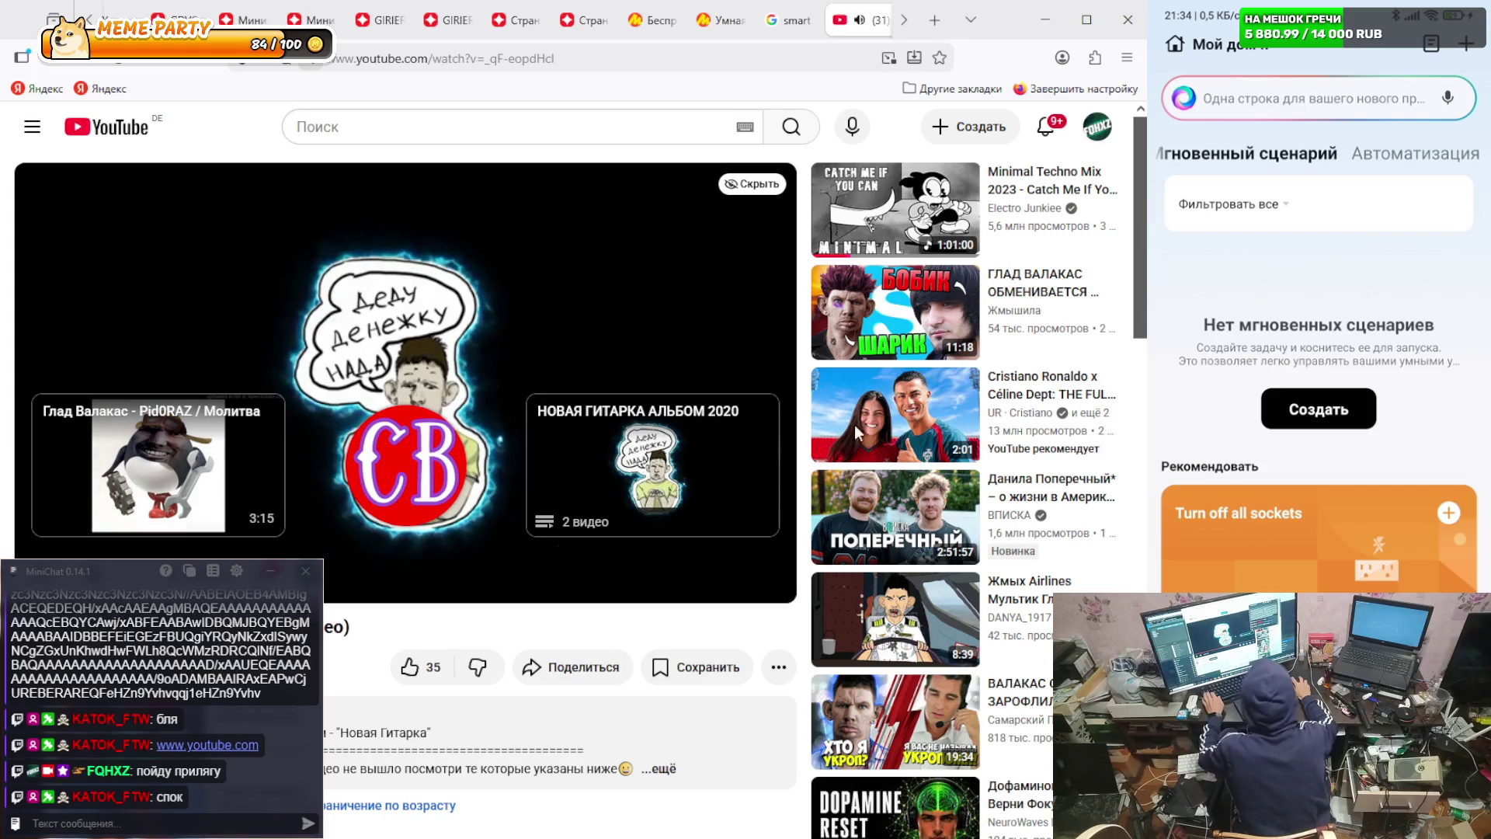
# - Send chat replies 'похоже через пару часов встану', 'хотелось бы', 'сделкать сайтик', 'ну да', 'здраво', then open a new tab
pyautogui.click(150, 829)
pyautogui.write('похоже')
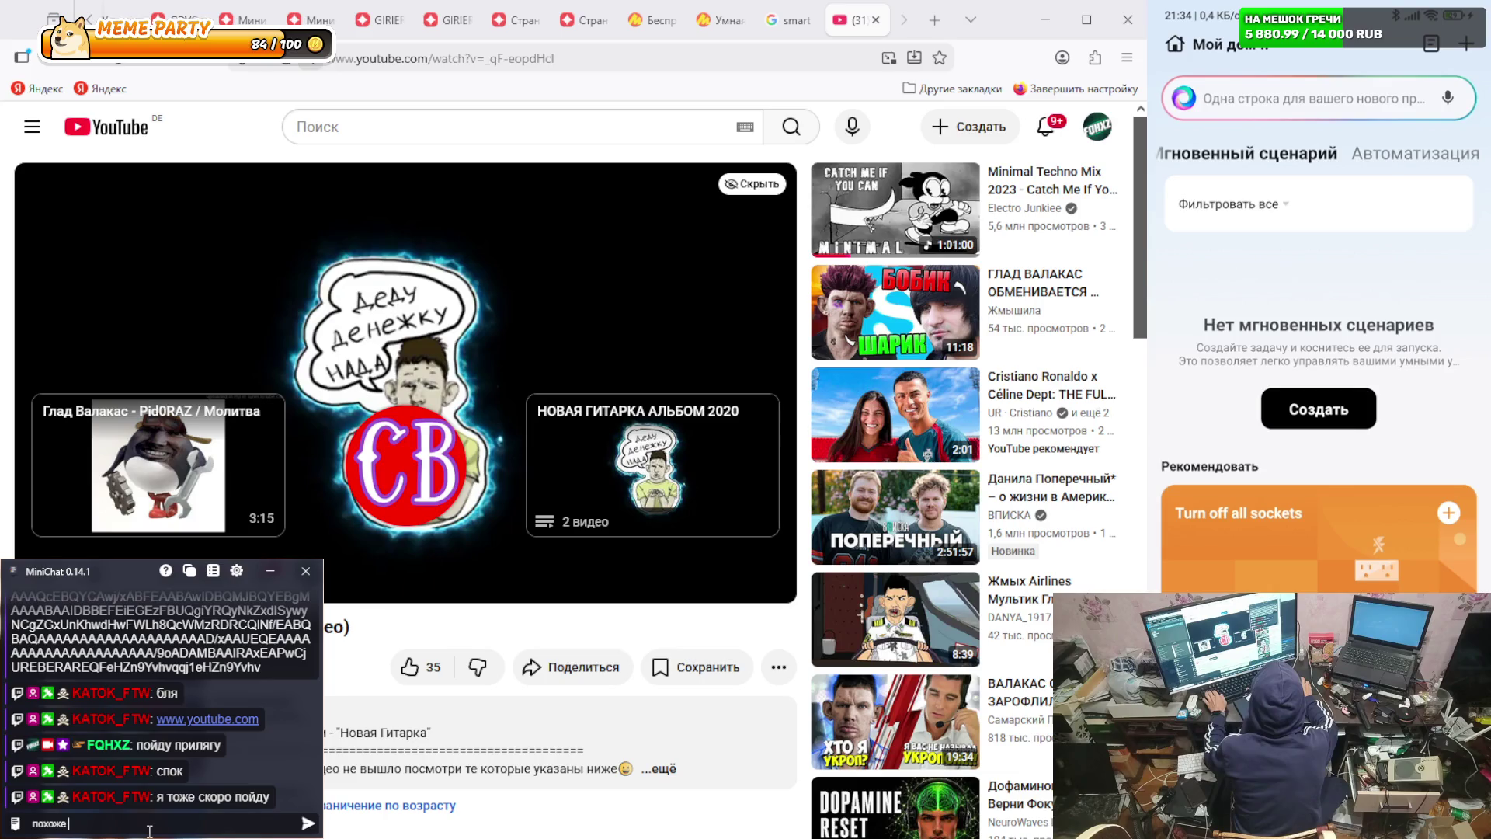
pyautogui.write(' через па')
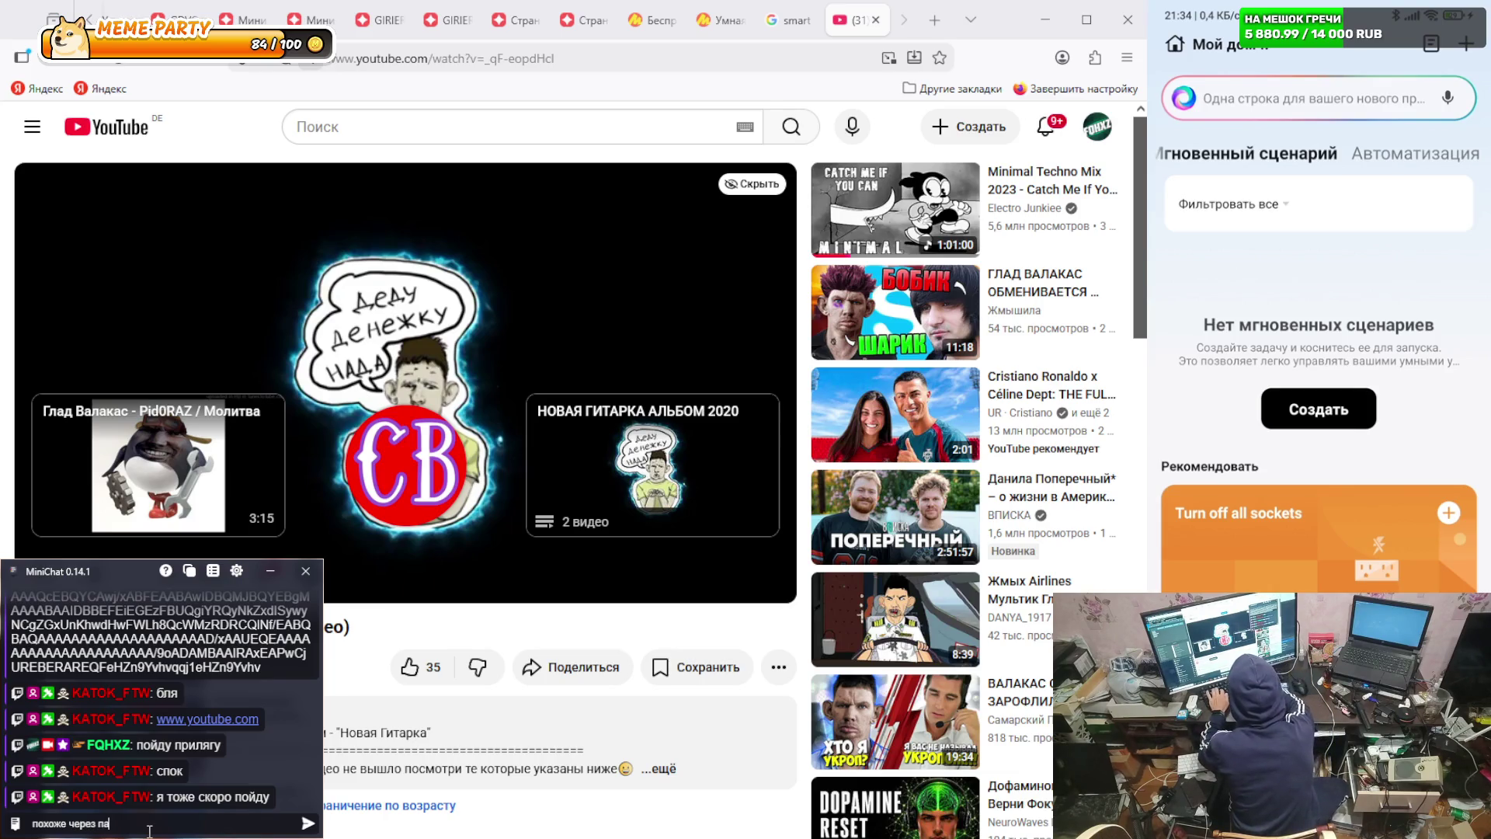
pyautogui.write('ру часов вста')
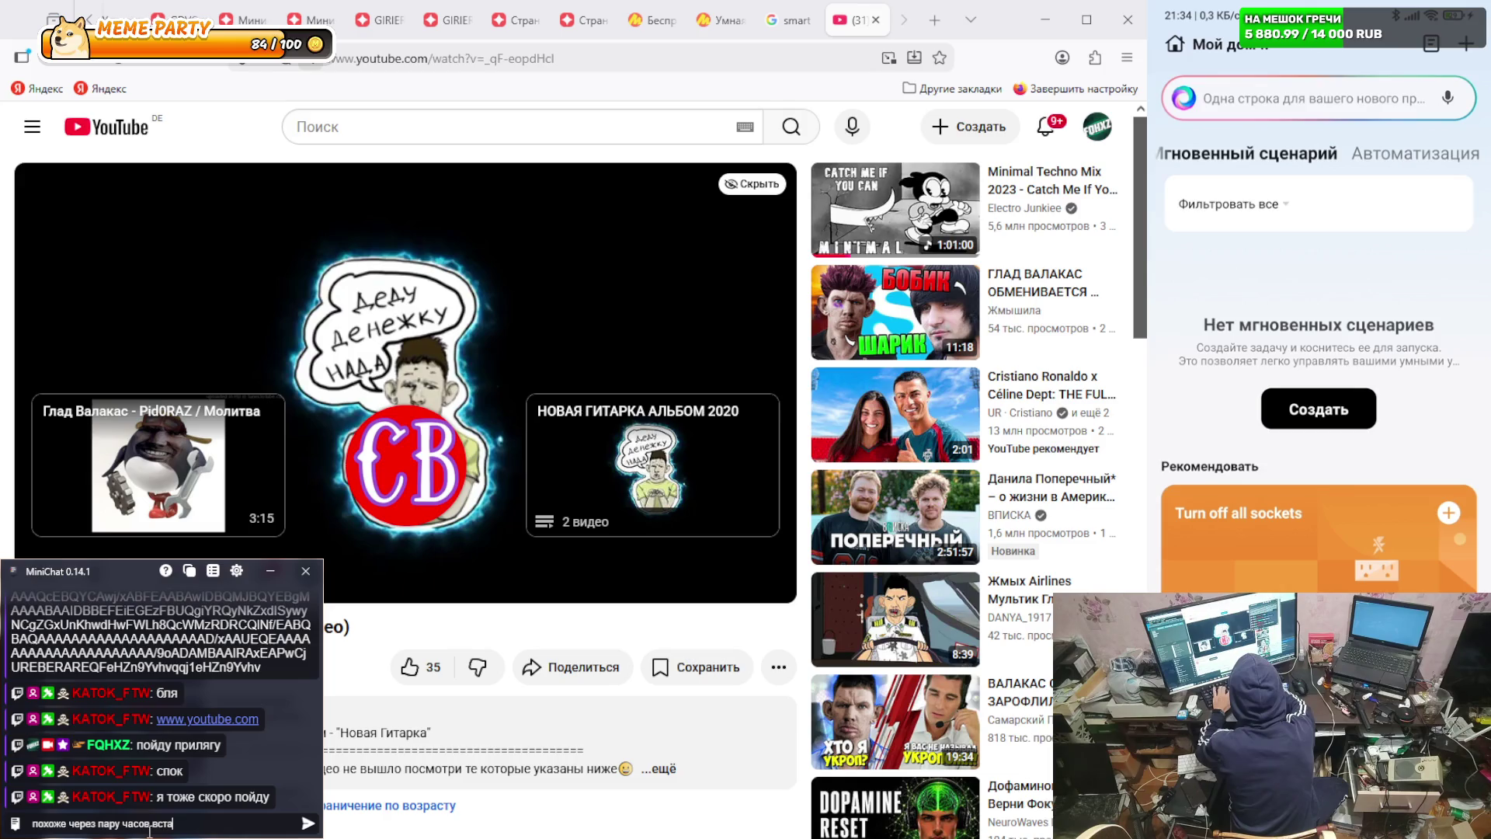
pyautogui.write('ну')
pyautogui.press('Return')
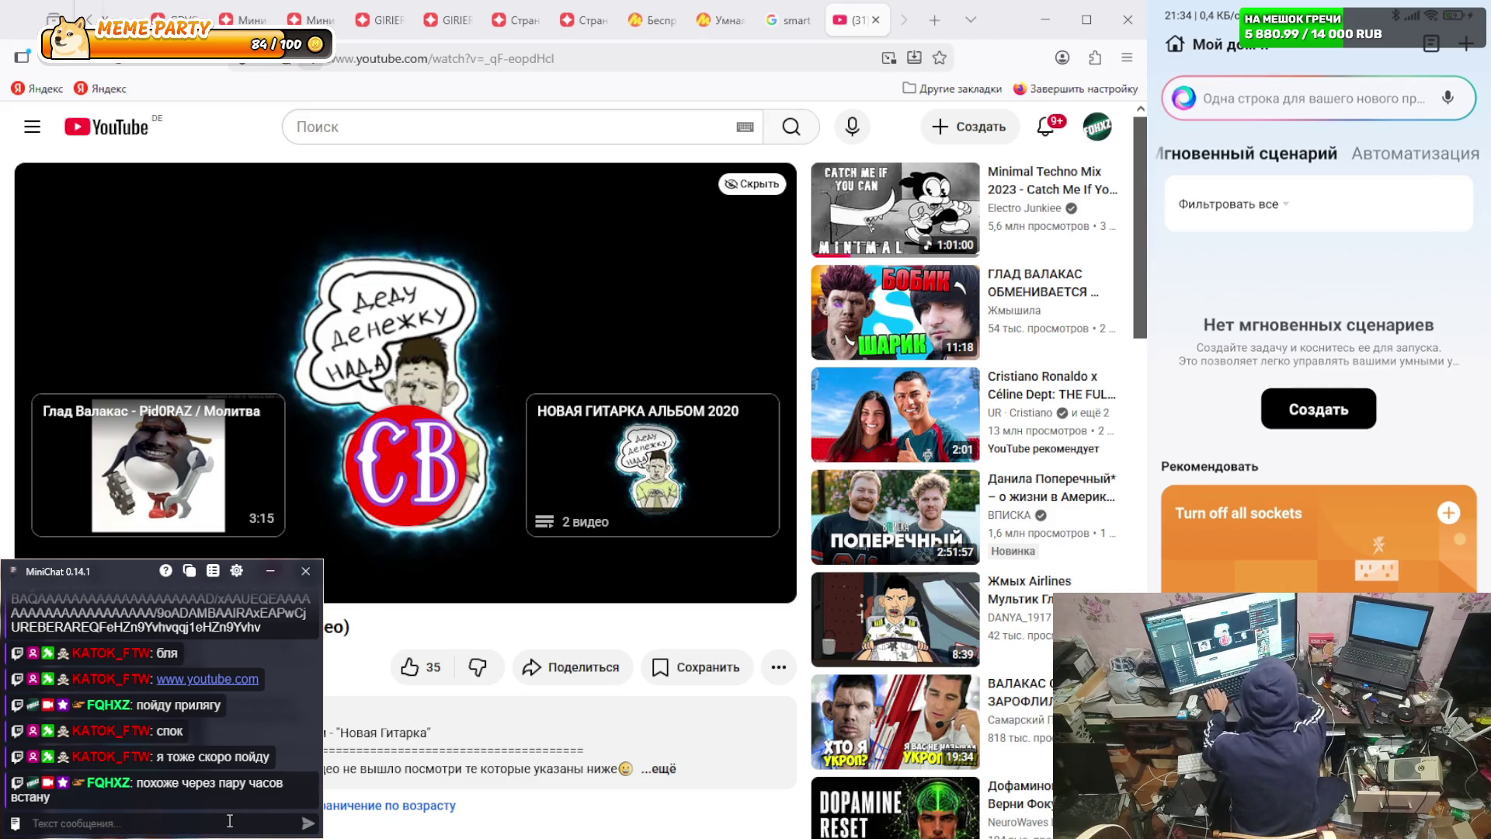
pyautogui.write('хотелось бы')
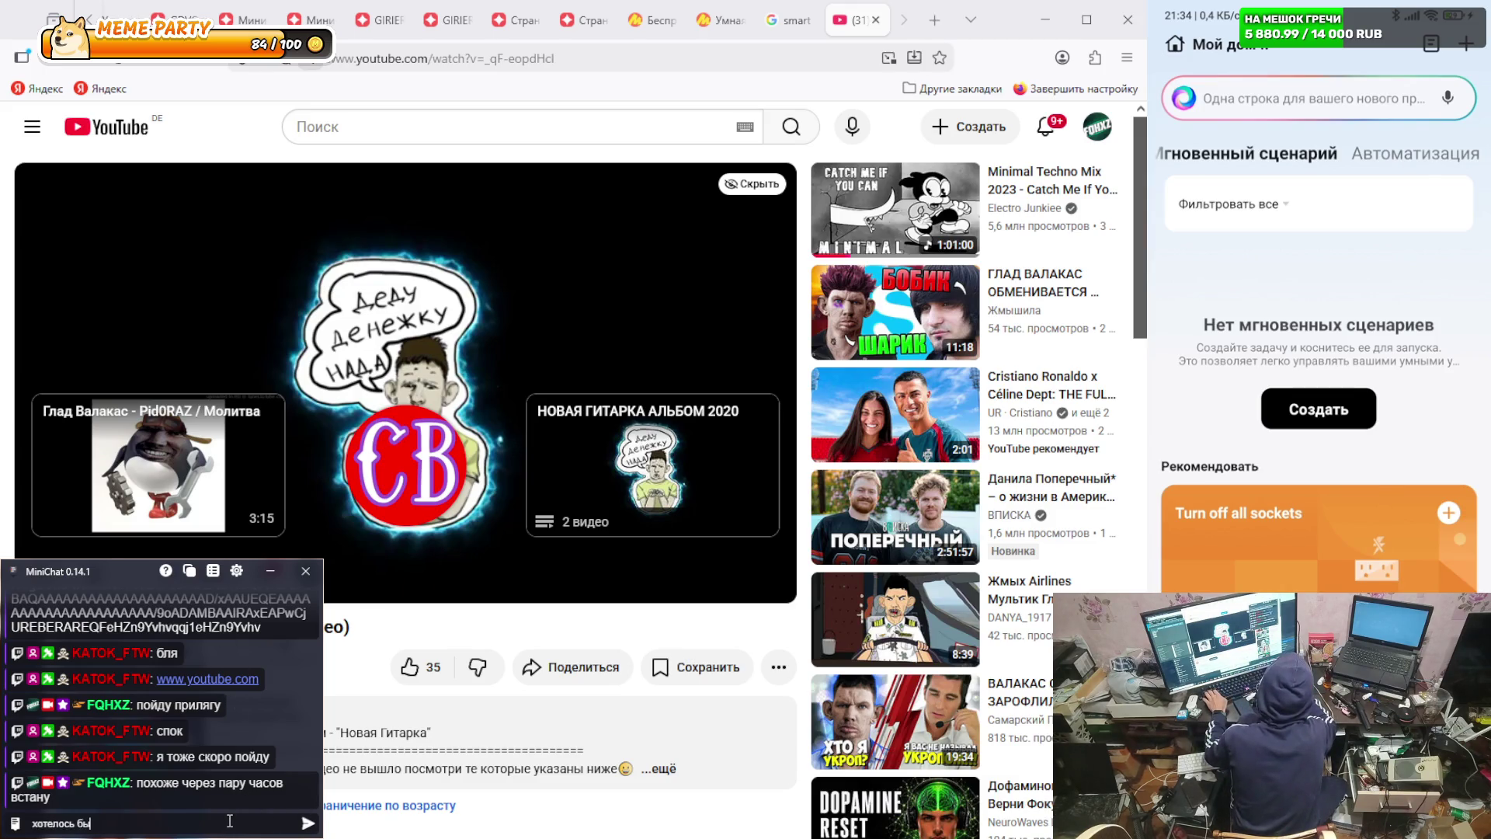
pyautogui.press('Return')
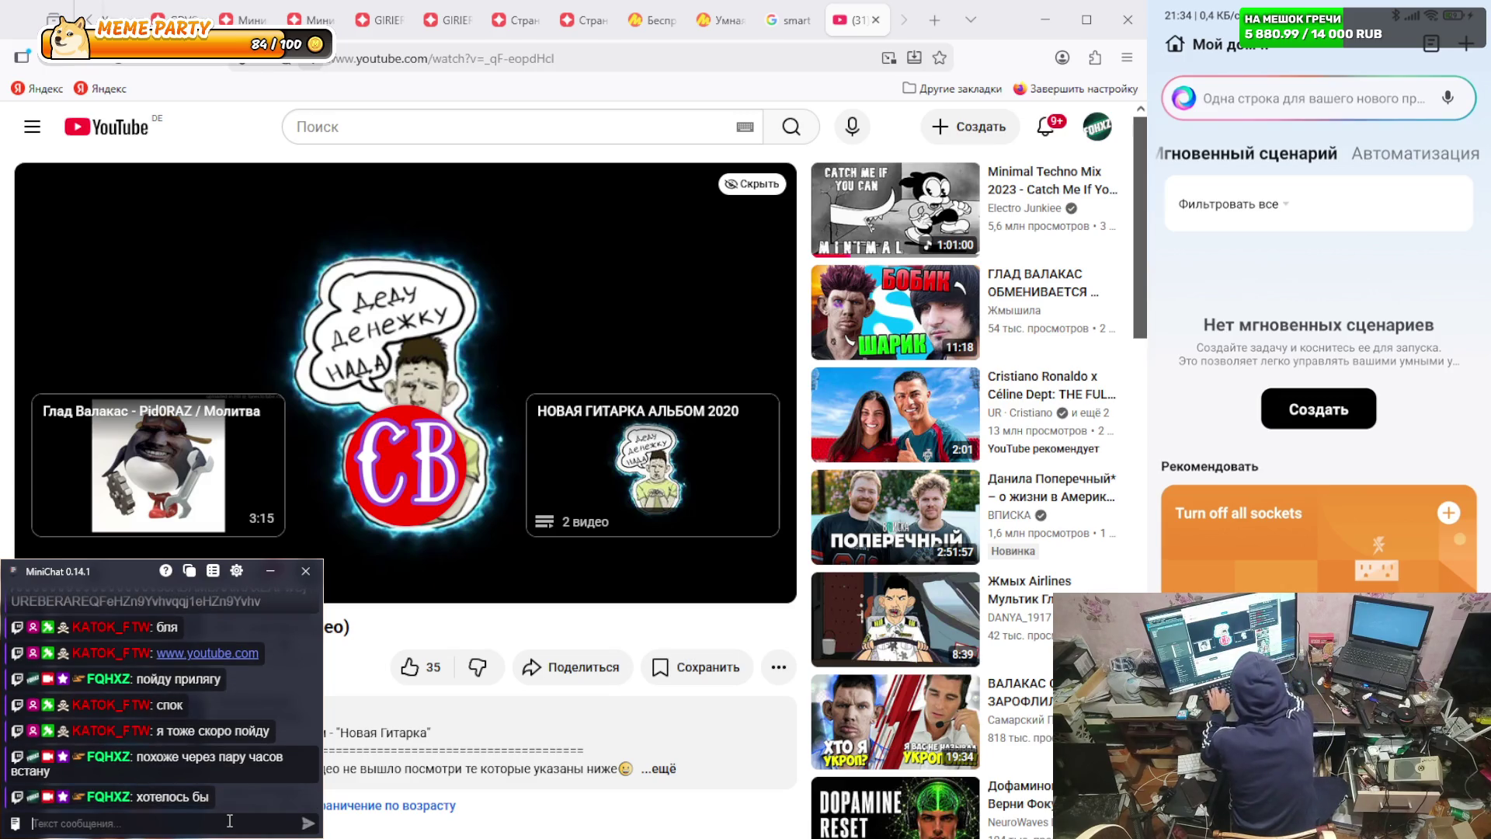
pyautogui.write('сделк')
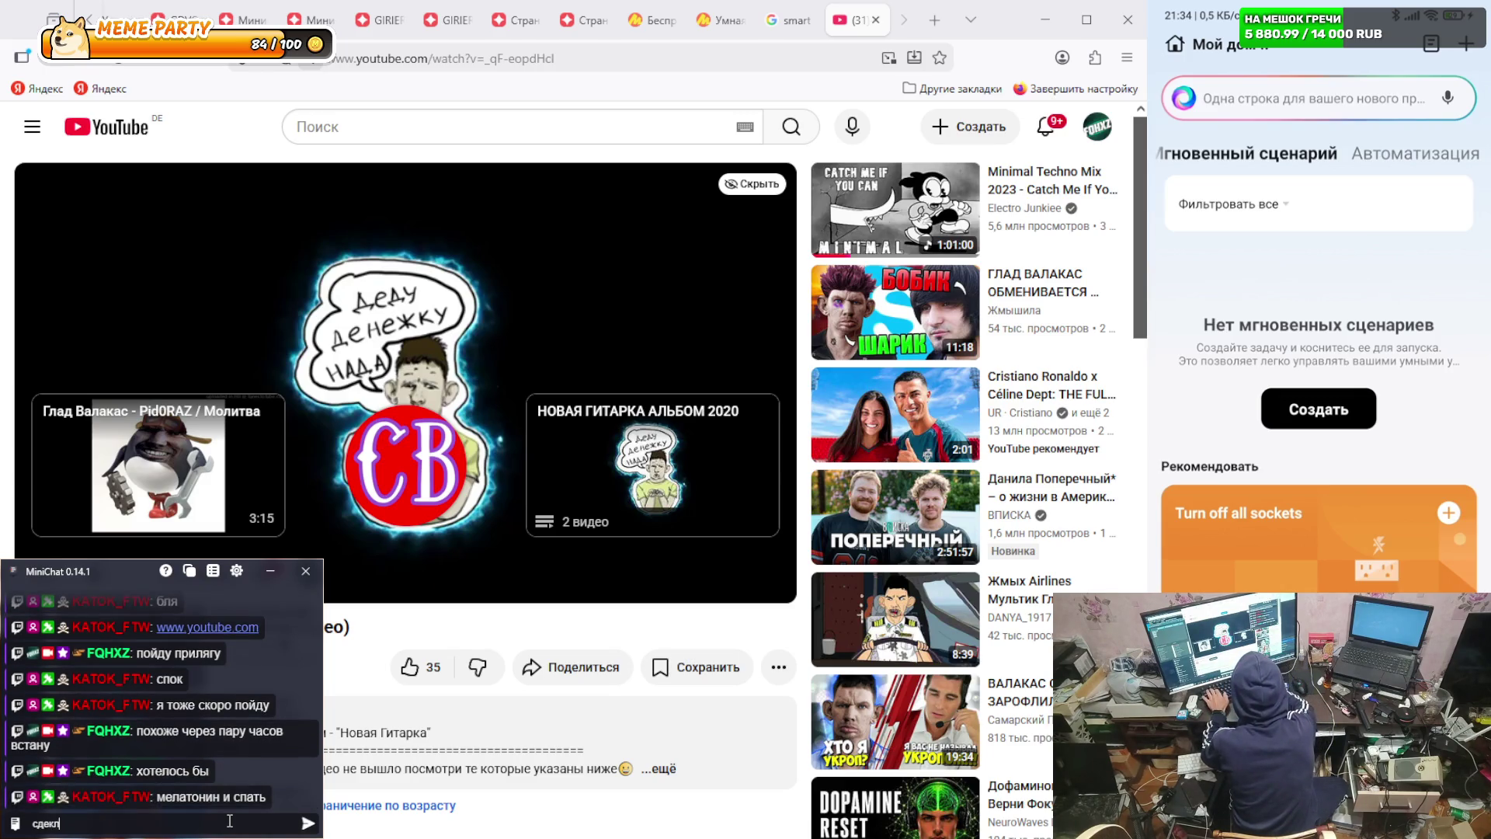
pyautogui.write('ать сайтик')
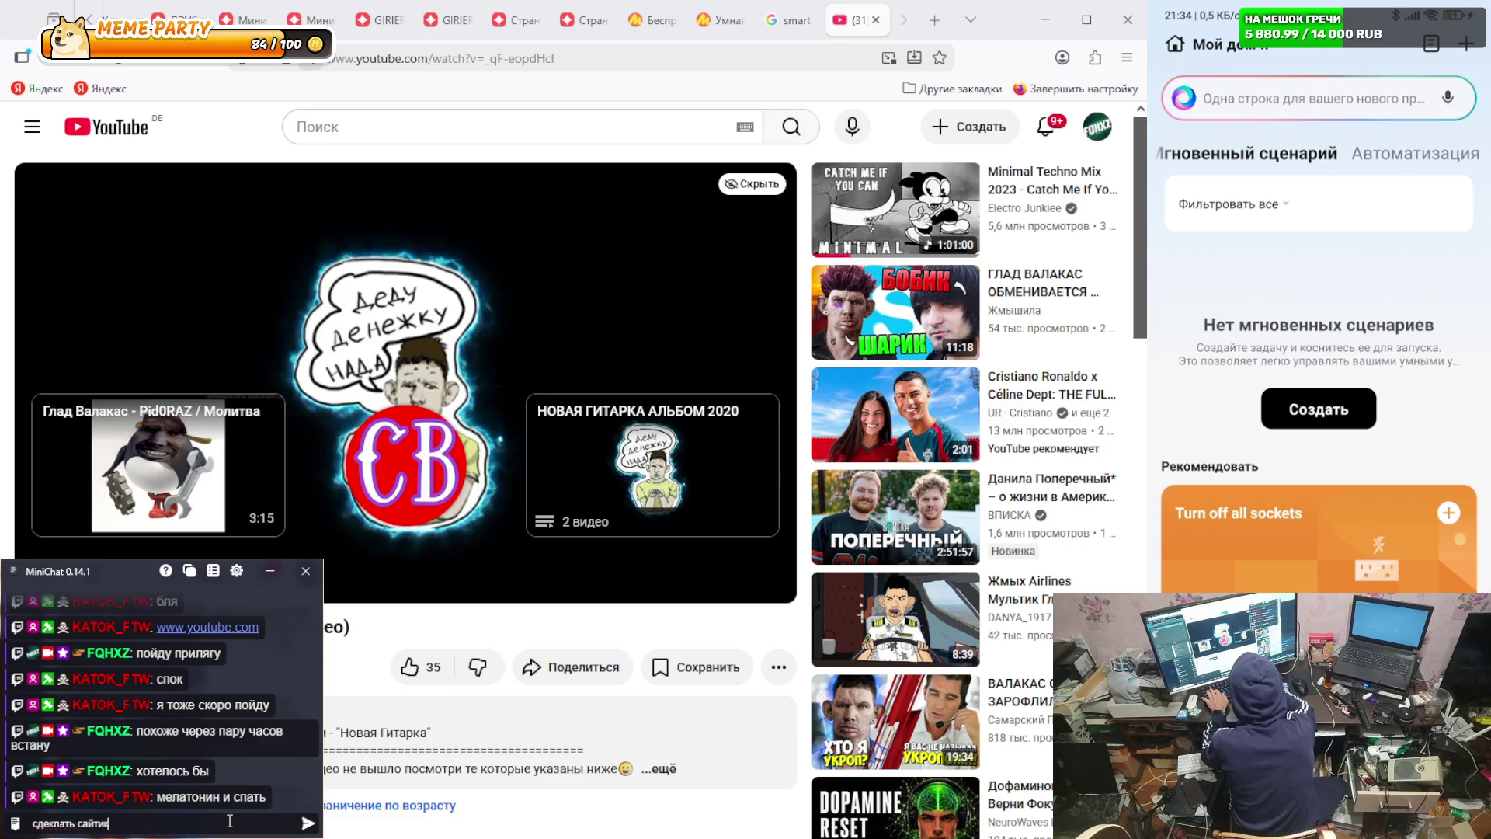
pyautogui.press('Return')
pyautogui.write('ну да')
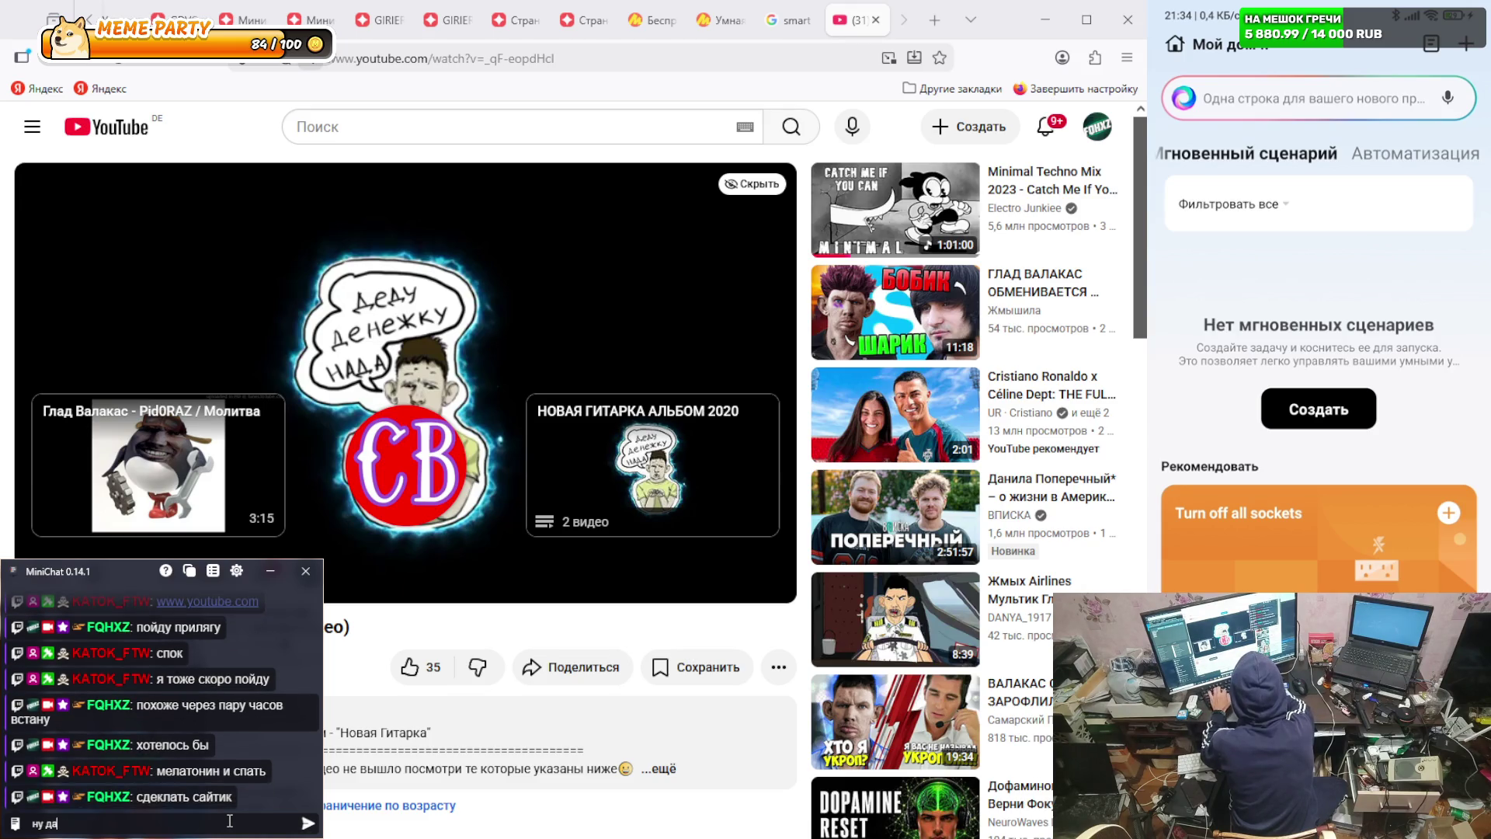
pyautogui.press('Return')
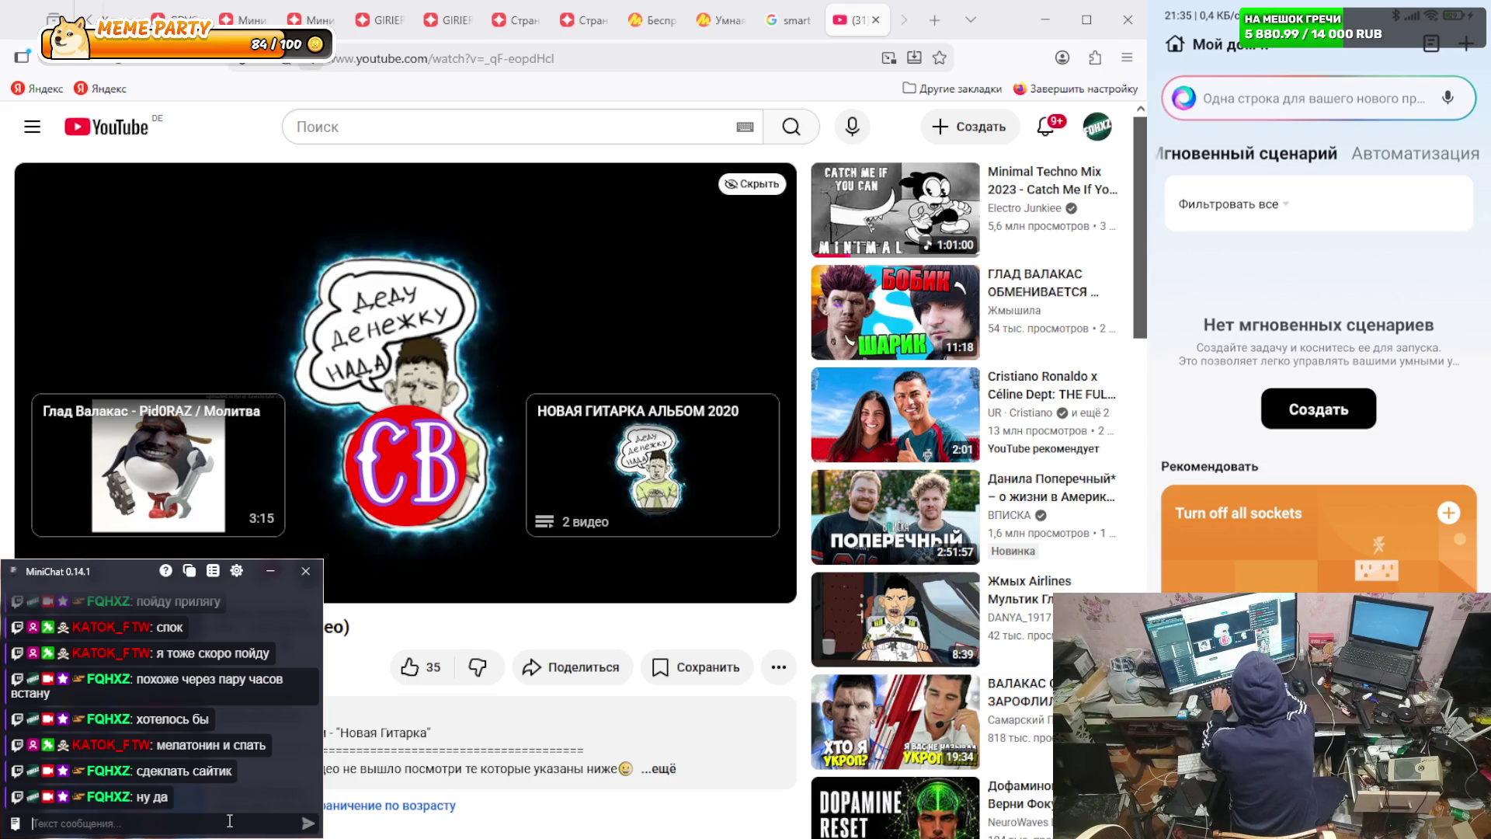
pyautogui.write('здраво')
pyautogui.press('Return')
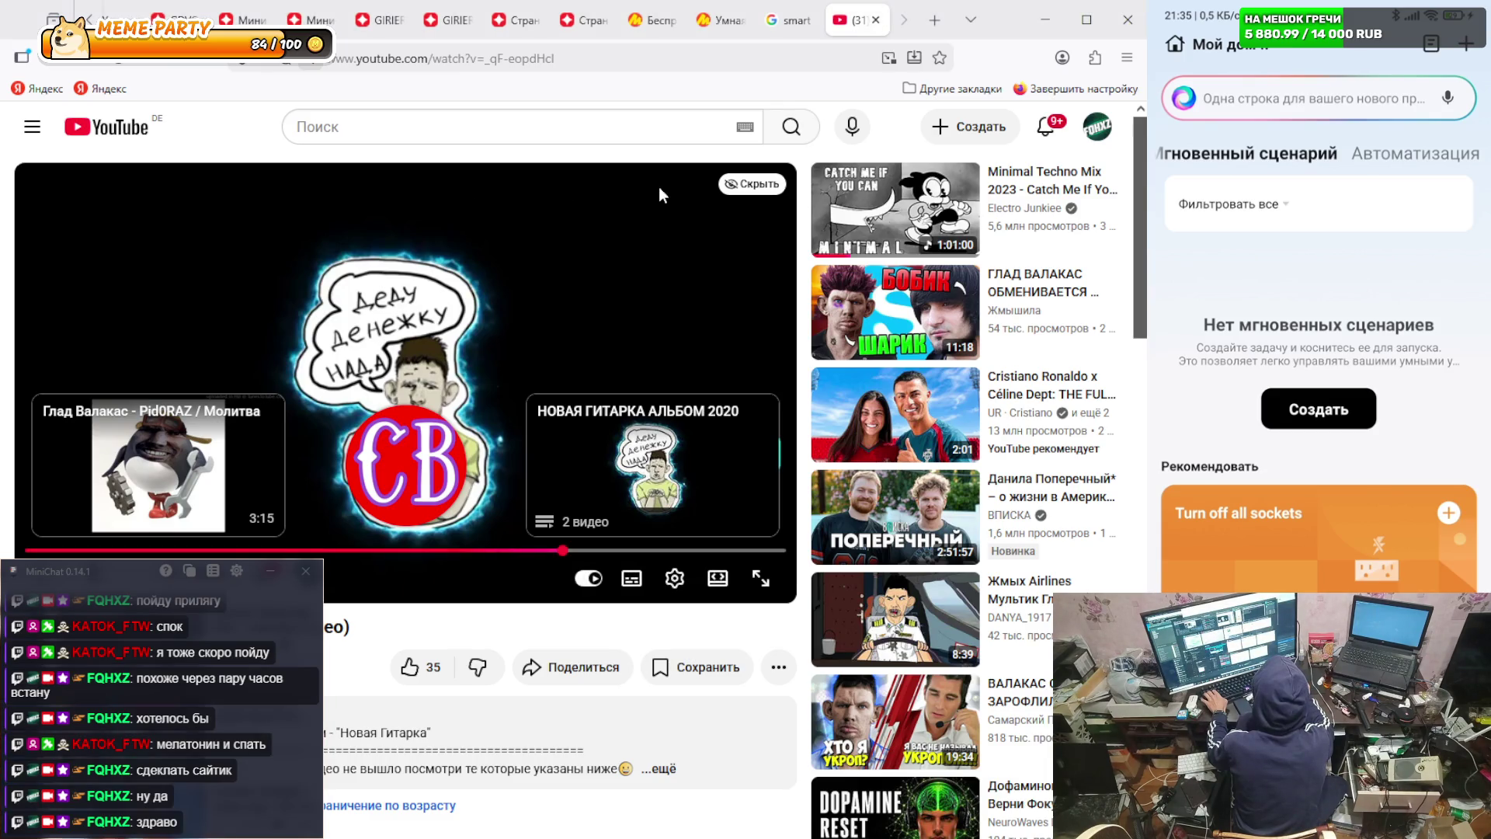
pyautogui.click(935, 21)
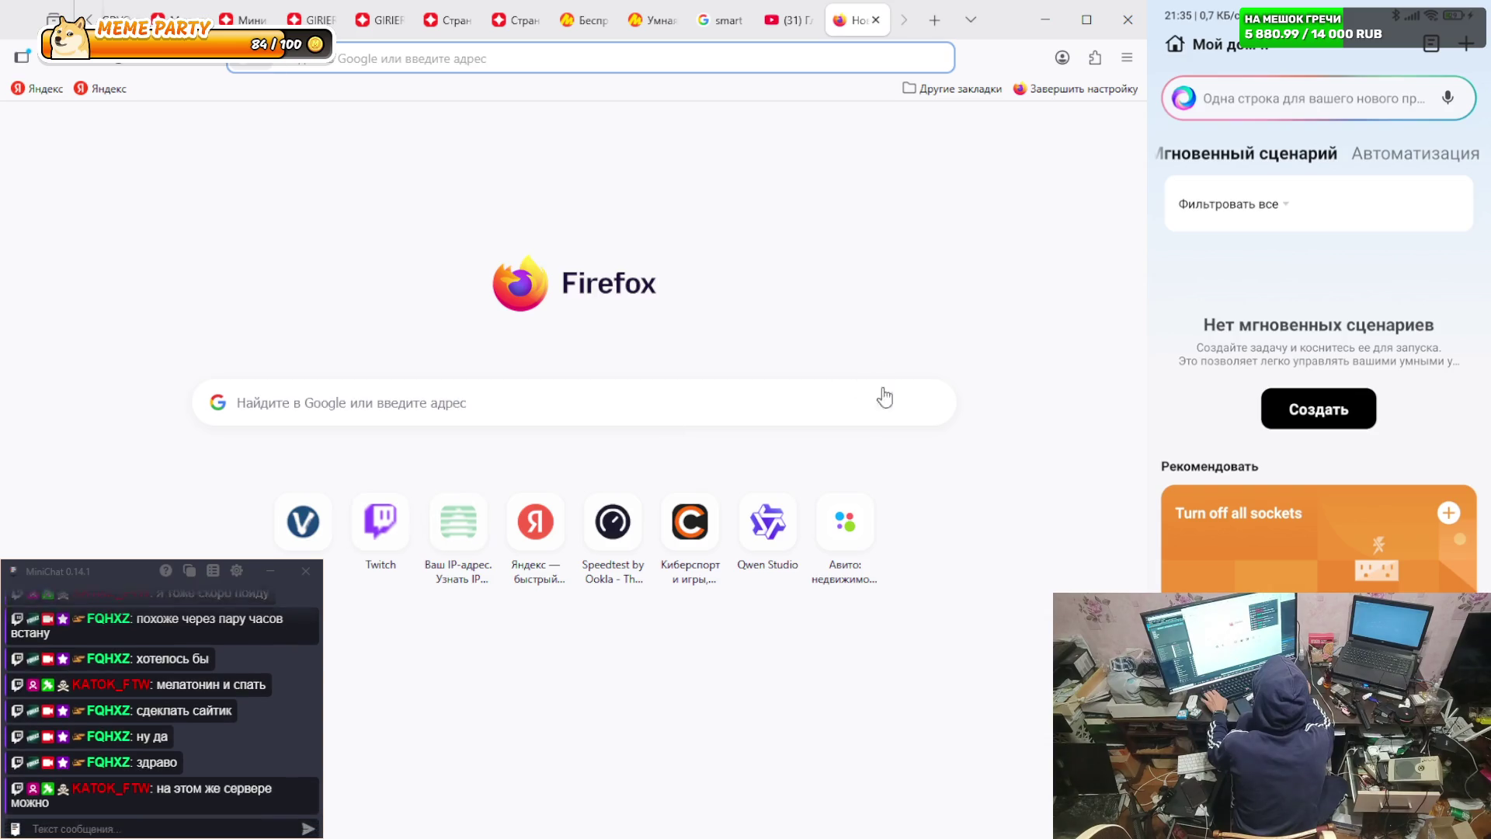
# - Send MiniChat replies 'я так и хочу', 'я хз', 'пока живу', 'но чет нужно отдыхать', 'зхнаю'
pyautogui.click(157, 826)
pyautogui.write('я так и')
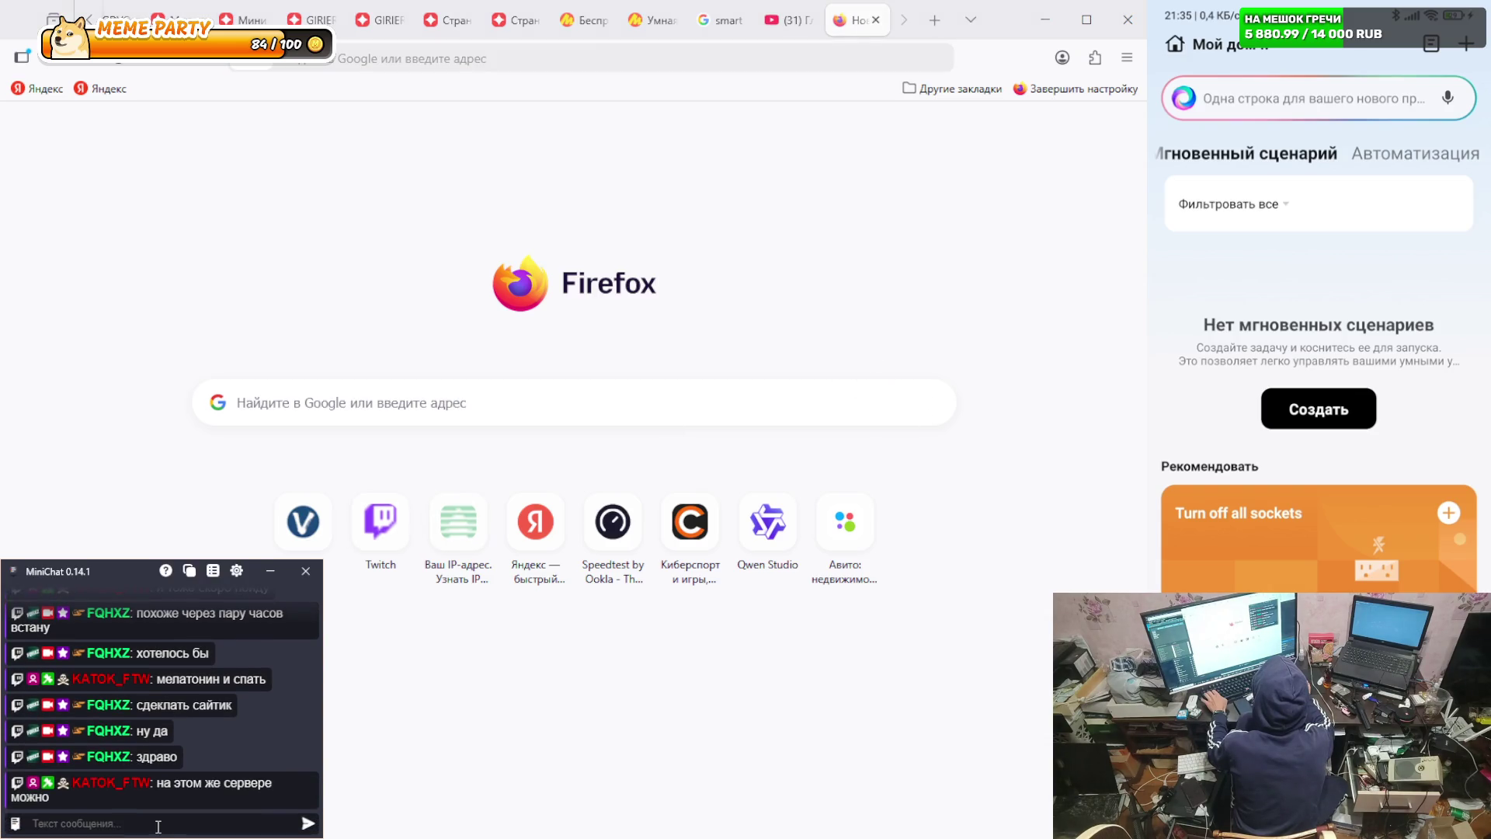
pyautogui.write(' хочу')
pyautogui.press('Return')
pyautogui.press('Return')
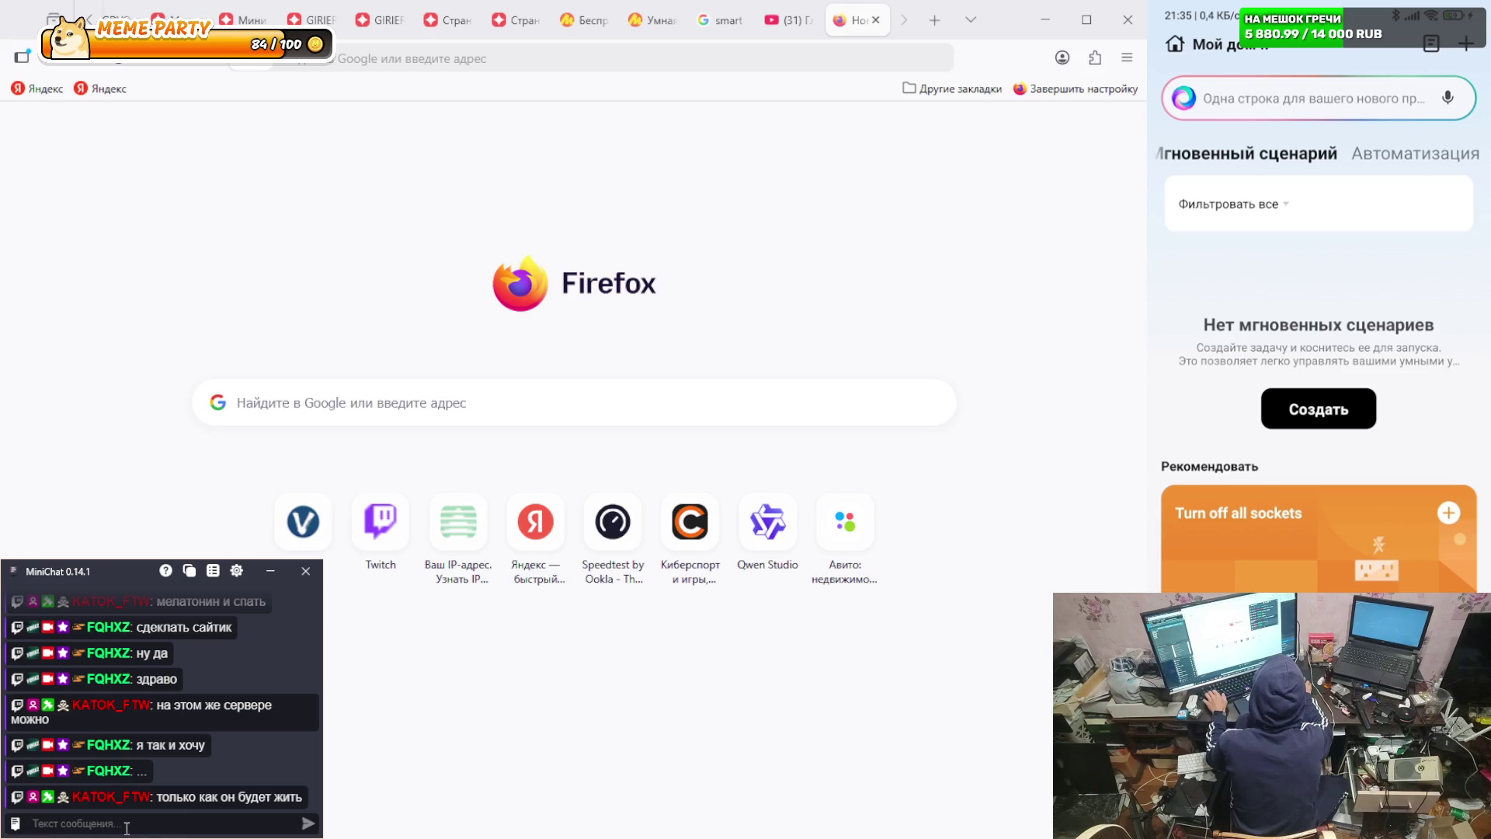
pyautogui.write('я хз')
pyautogui.press('Return')
pyautogui.write('пока')
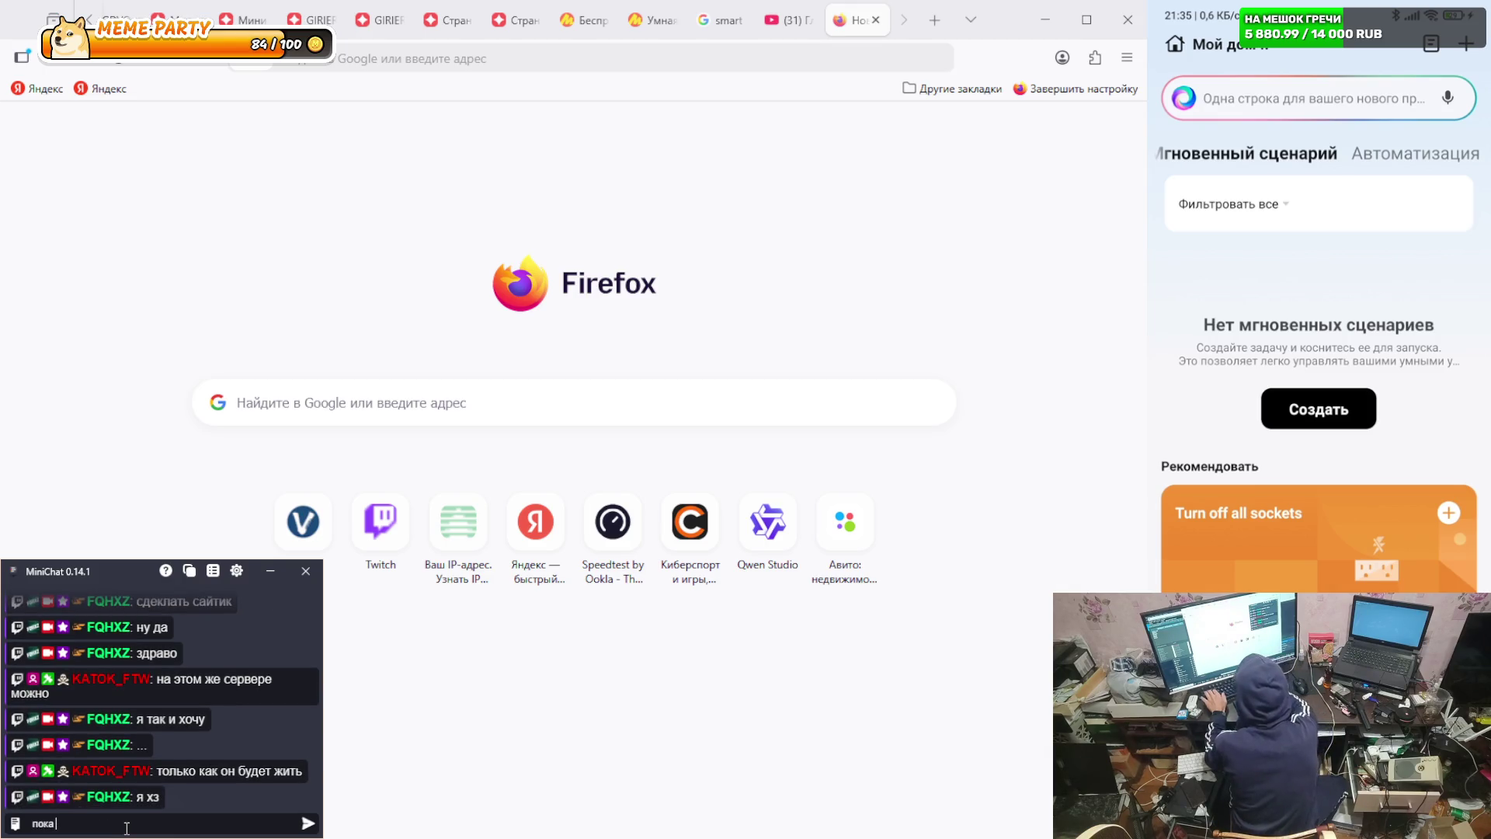
pyautogui.write(' живу')
pyautogui.press('Return')
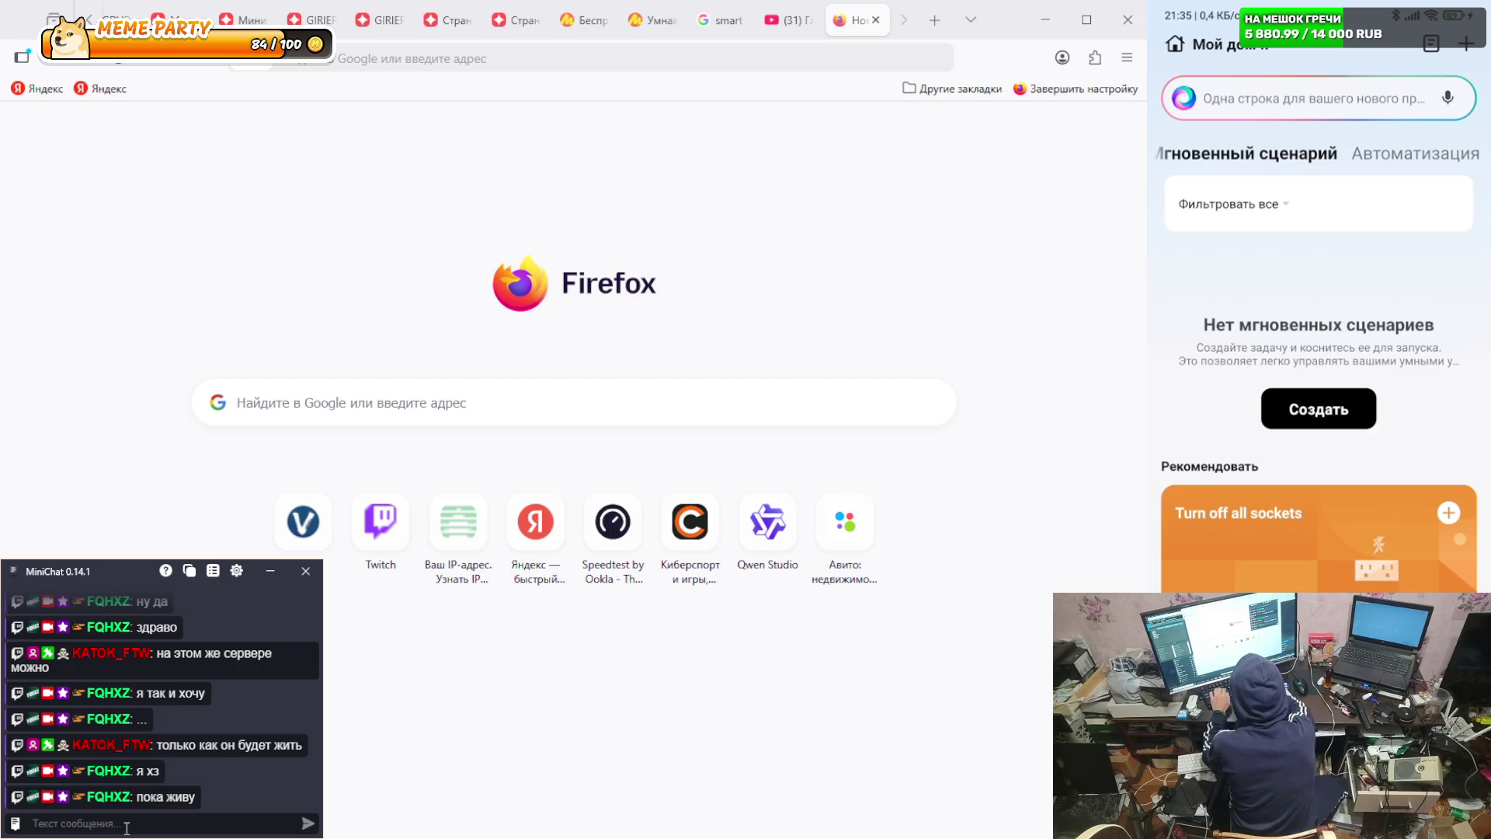
pyautogui.write('н')
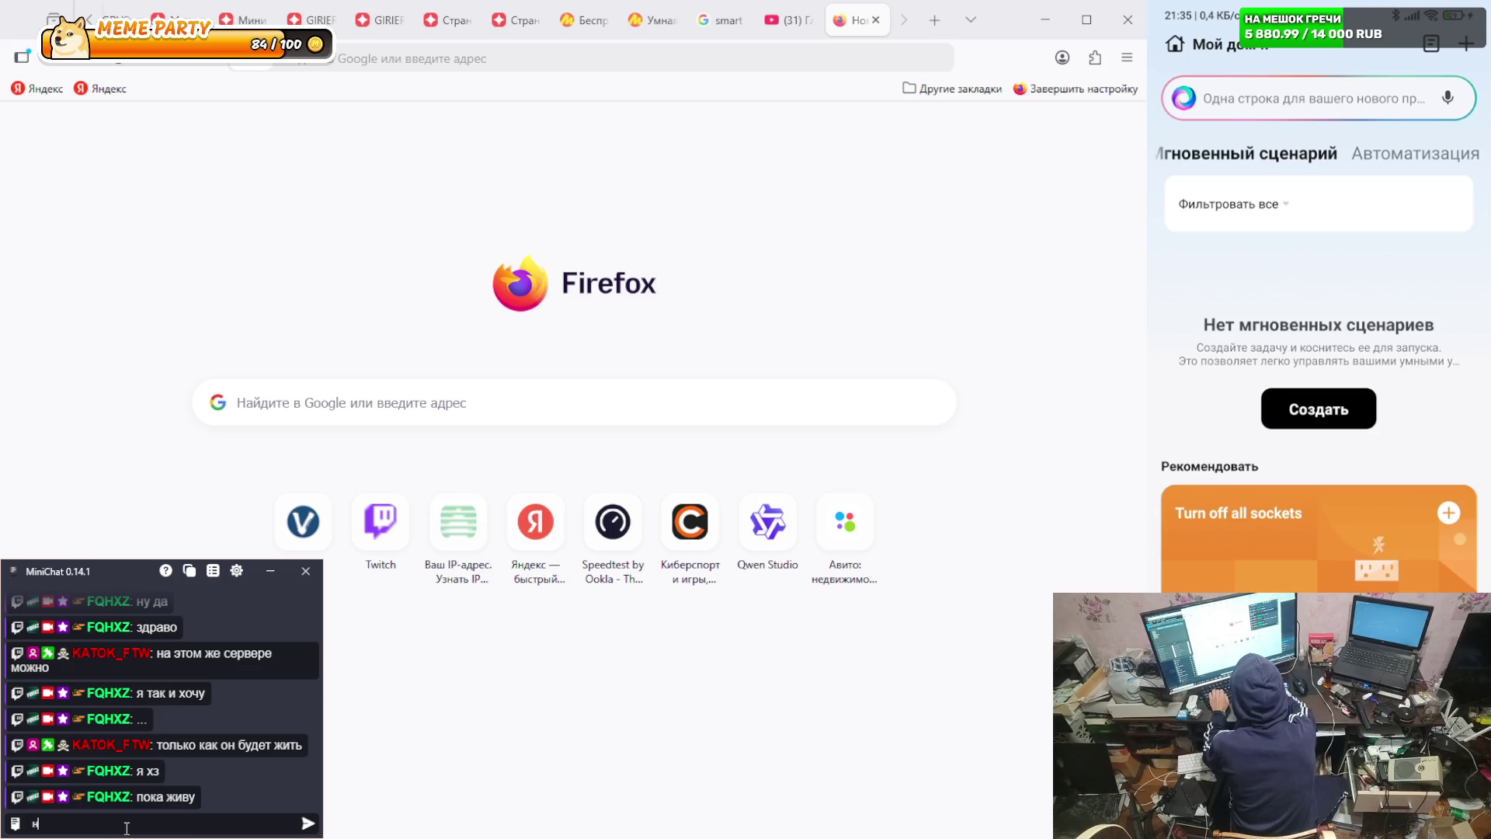
pyautogui.write('о чет нужно отдыха')
pyautogui.write('ть')
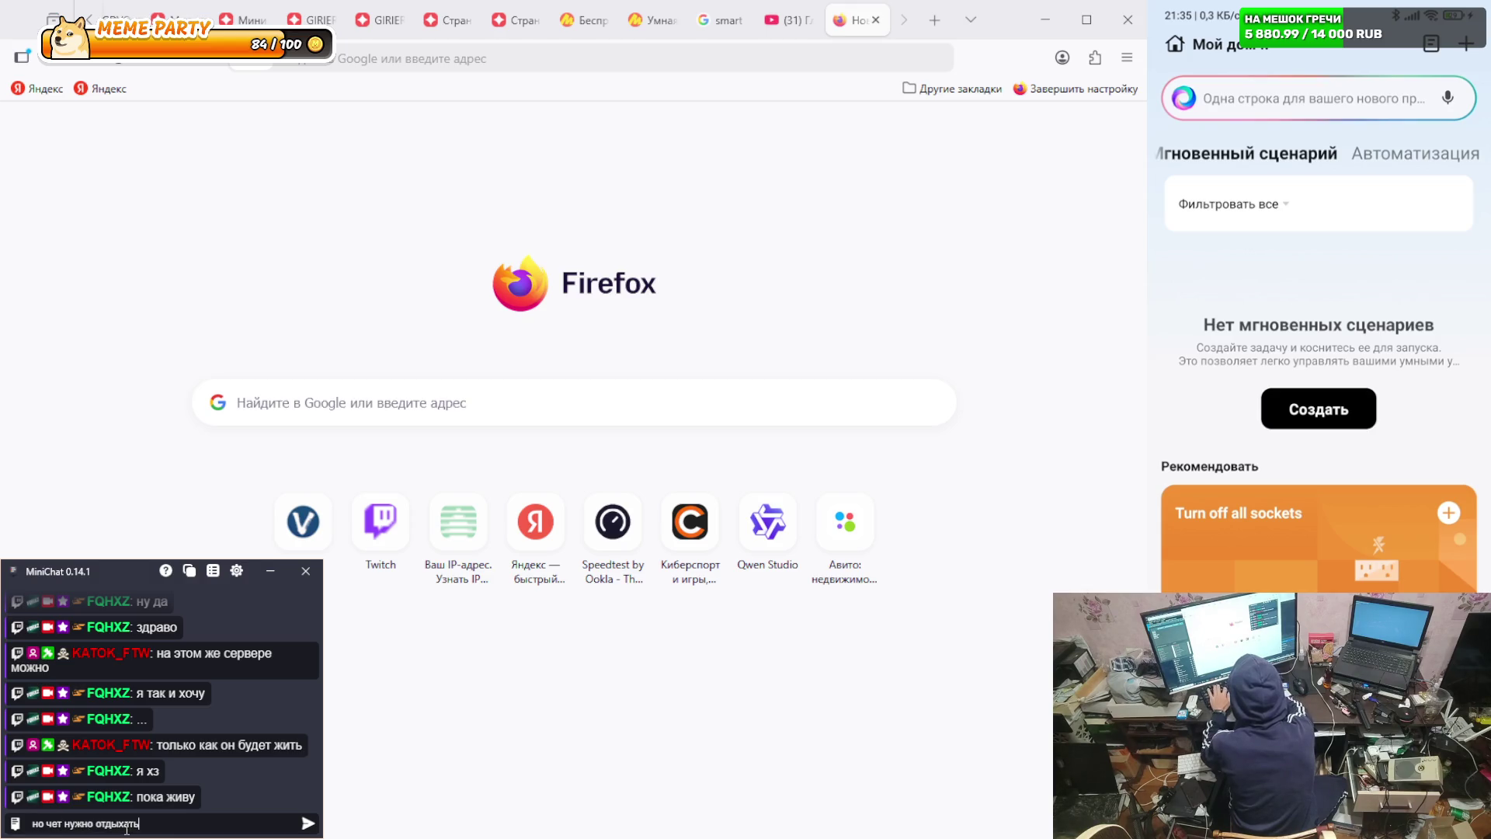
pyautogui.press('Return')
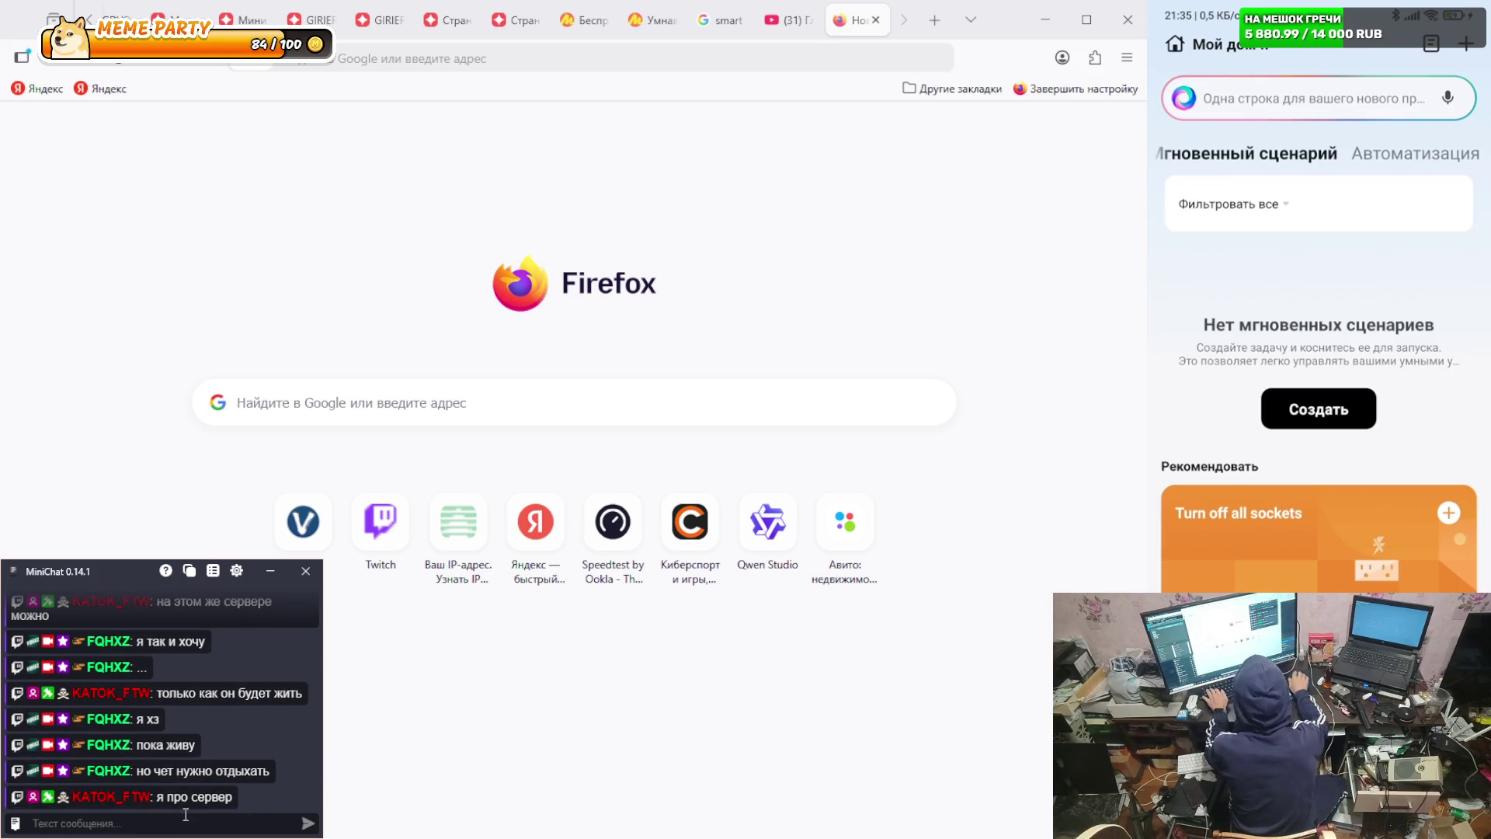
pyautogui.write('зхнаю')
pyautogui.press('Return')
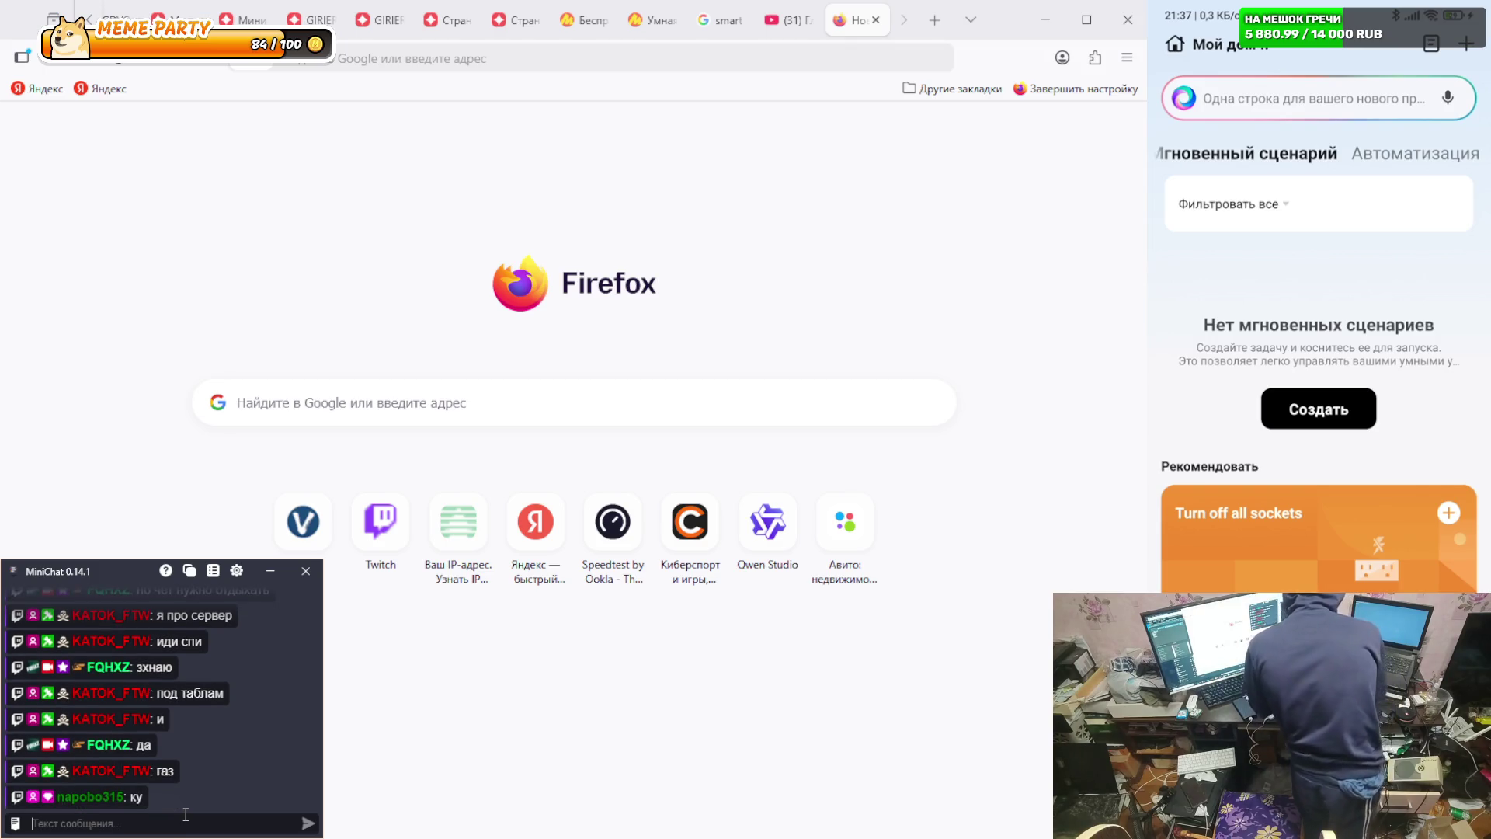
# - Send chat replies 'кау', 'купил?', 'умный дом' and 'гц'
pyautogui.write('кау')
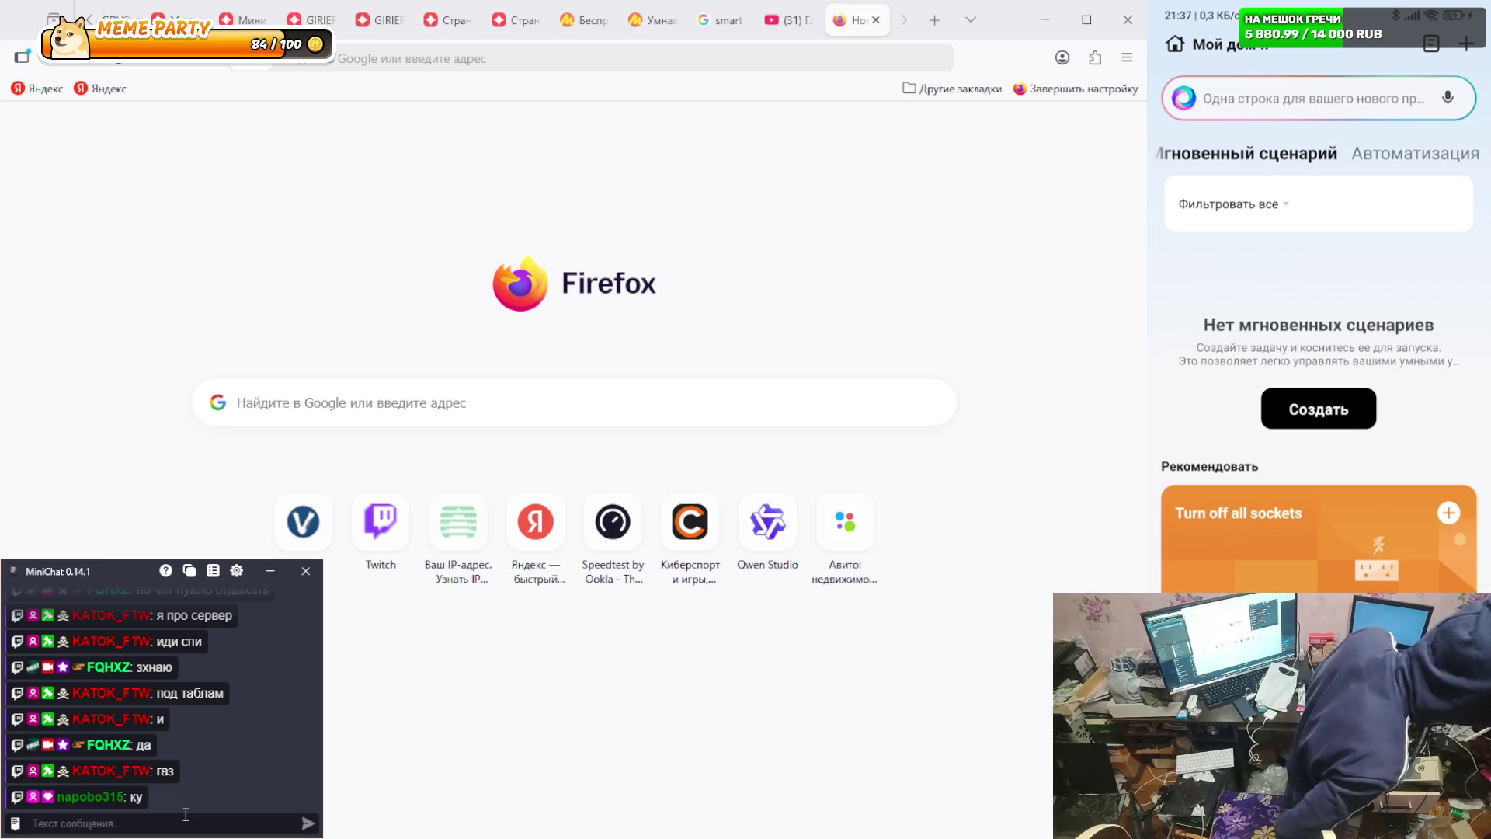
pyautogui.press('Return')
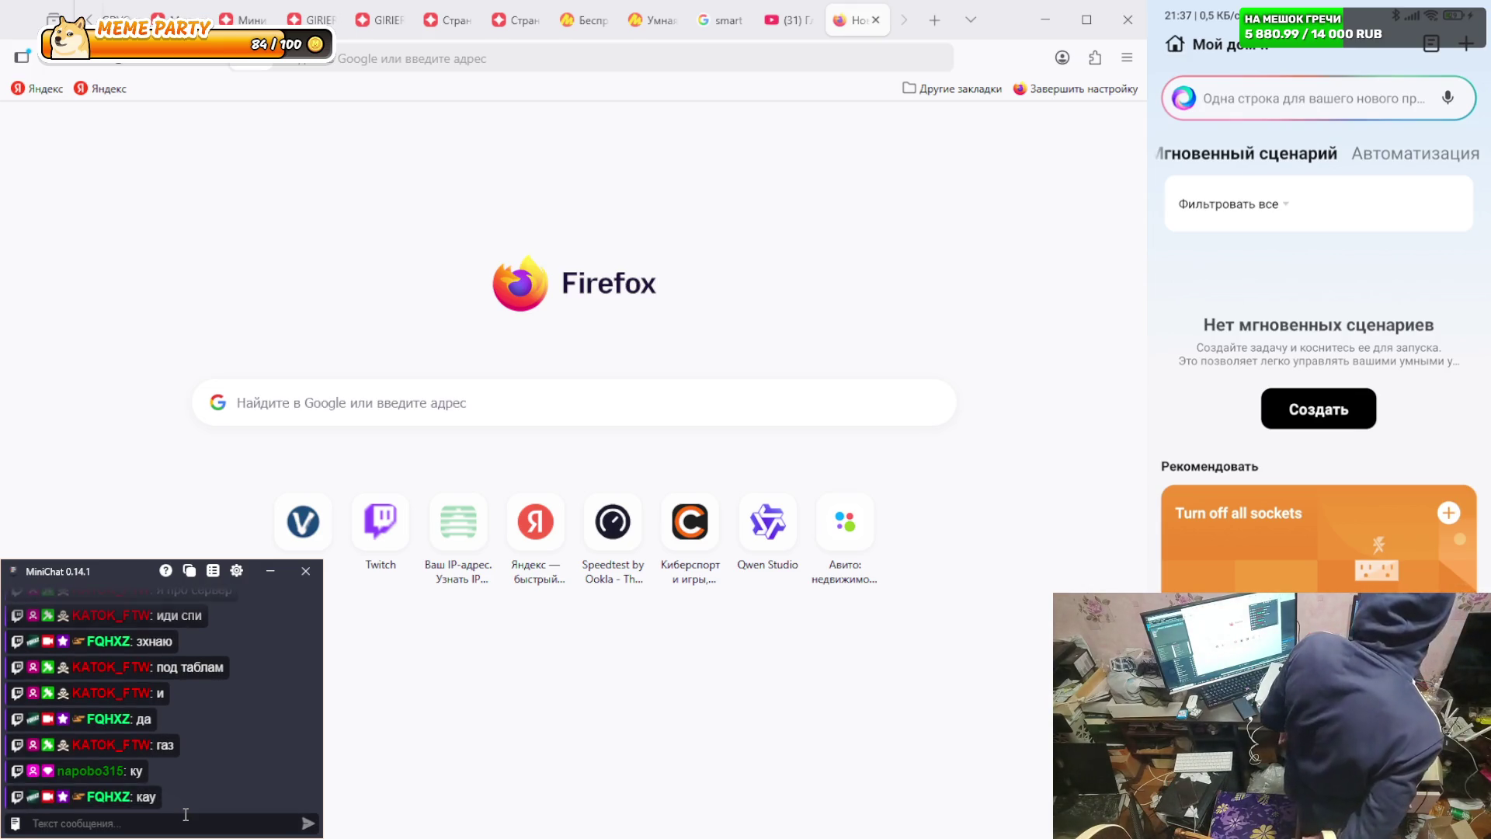
pyautogui.write('купил?')
pyautogui.press('Return')
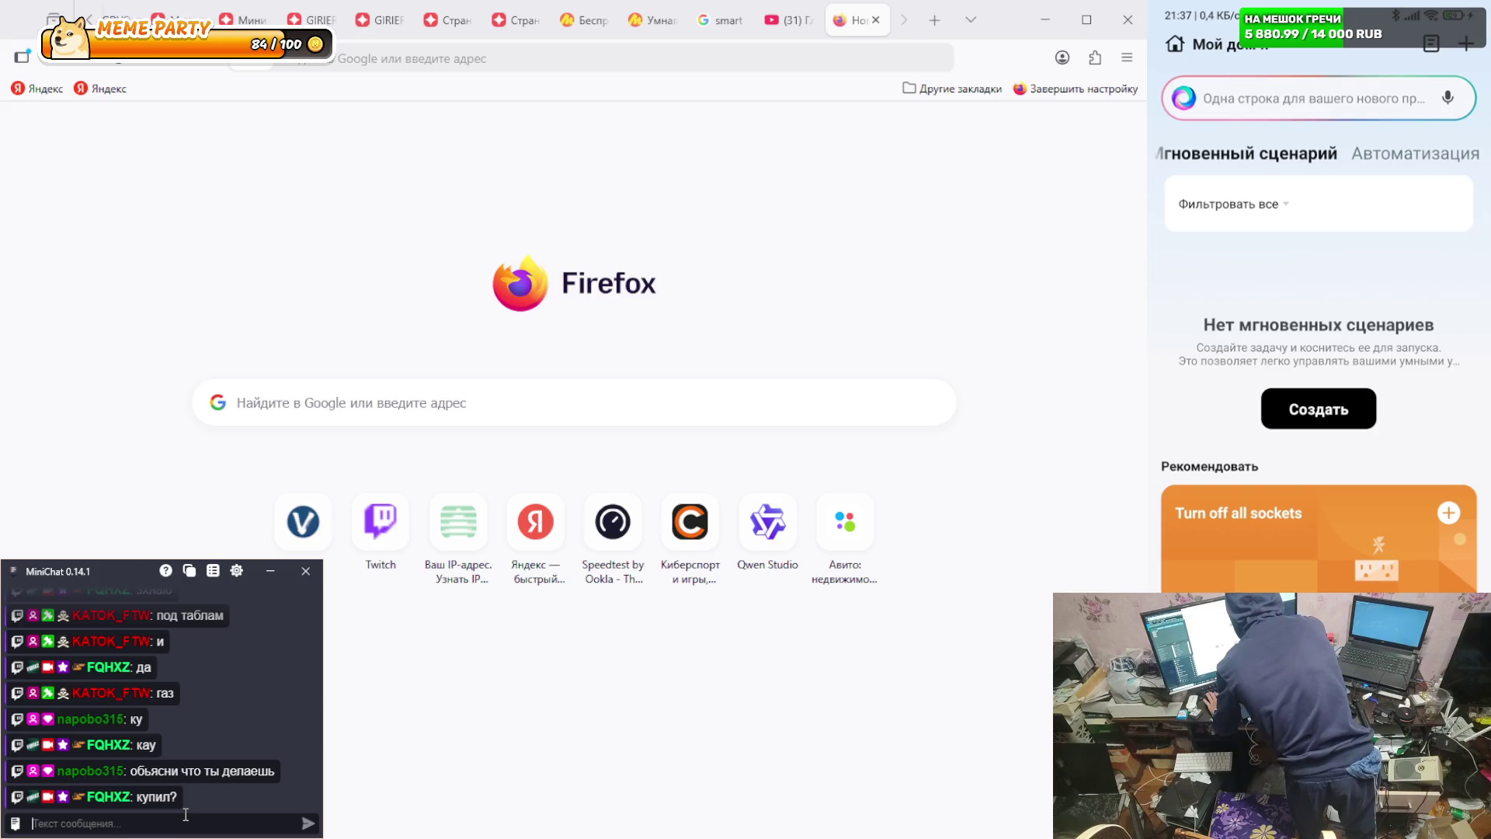
pyautogui.write('умный дом')
pyautogui.write('щас покажу')
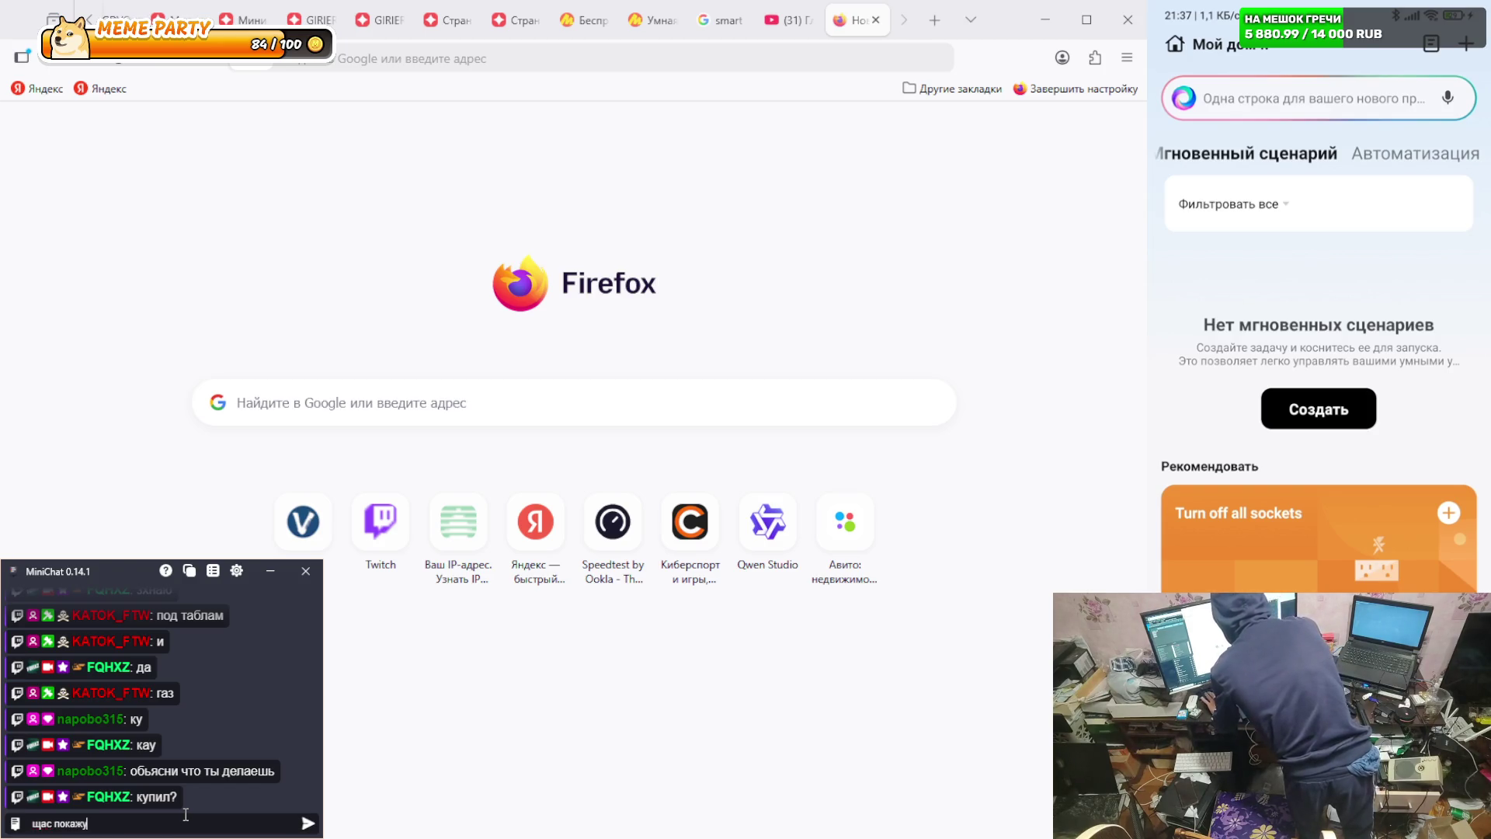
pyautogui.press('Return')
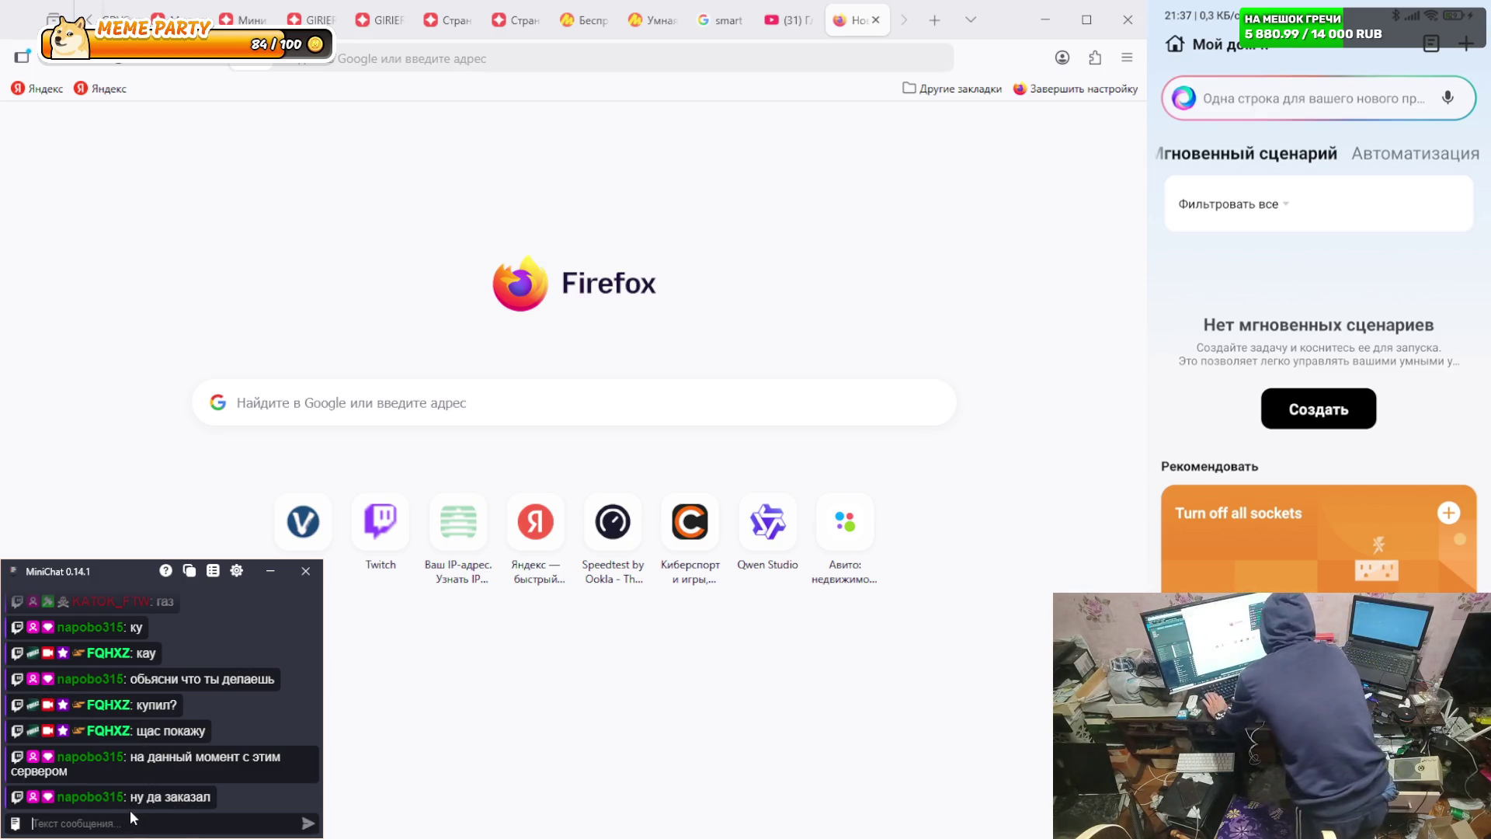
pyautogui.write('гц')
pyautogui.press('Return')
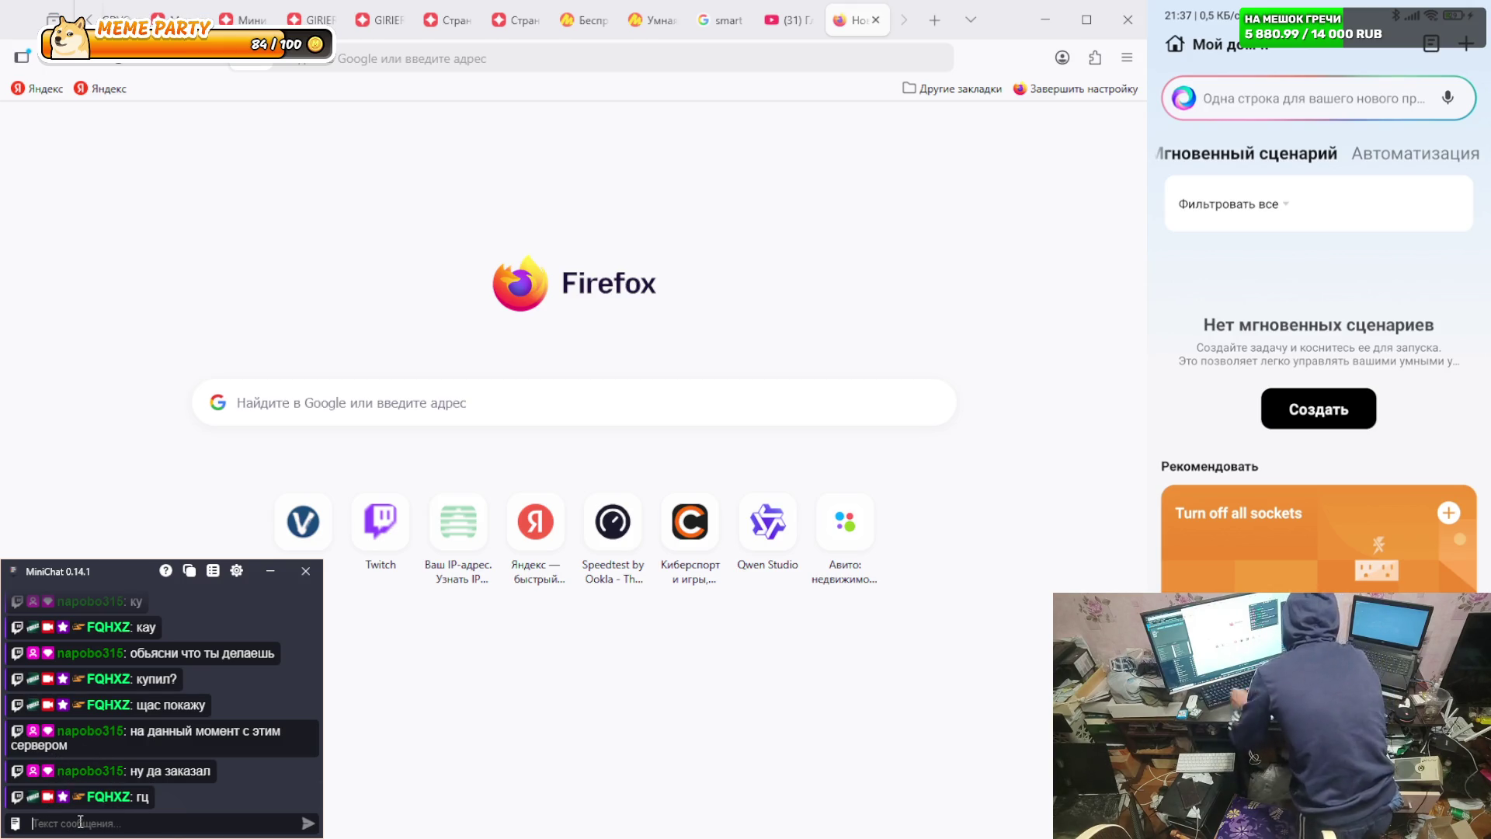
# - Discard the 'сейчас' draft, send 'paint', and switch away from the chat
pyautogui.write('сейчас')
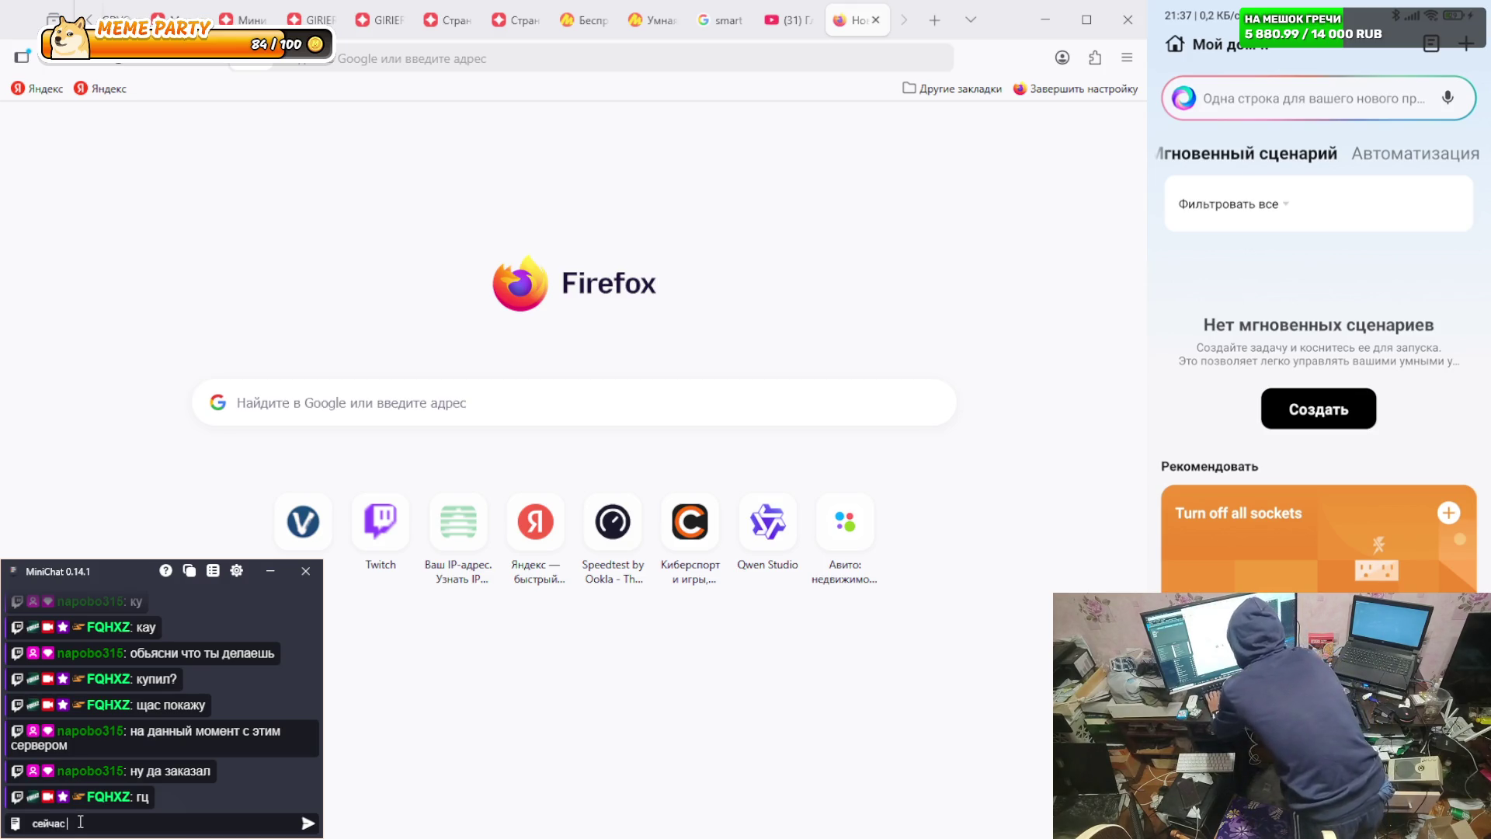
pyautogui.press('BackSpace')
pyautogui.press('BackSpace')
pyautogui.press('BackSpace')
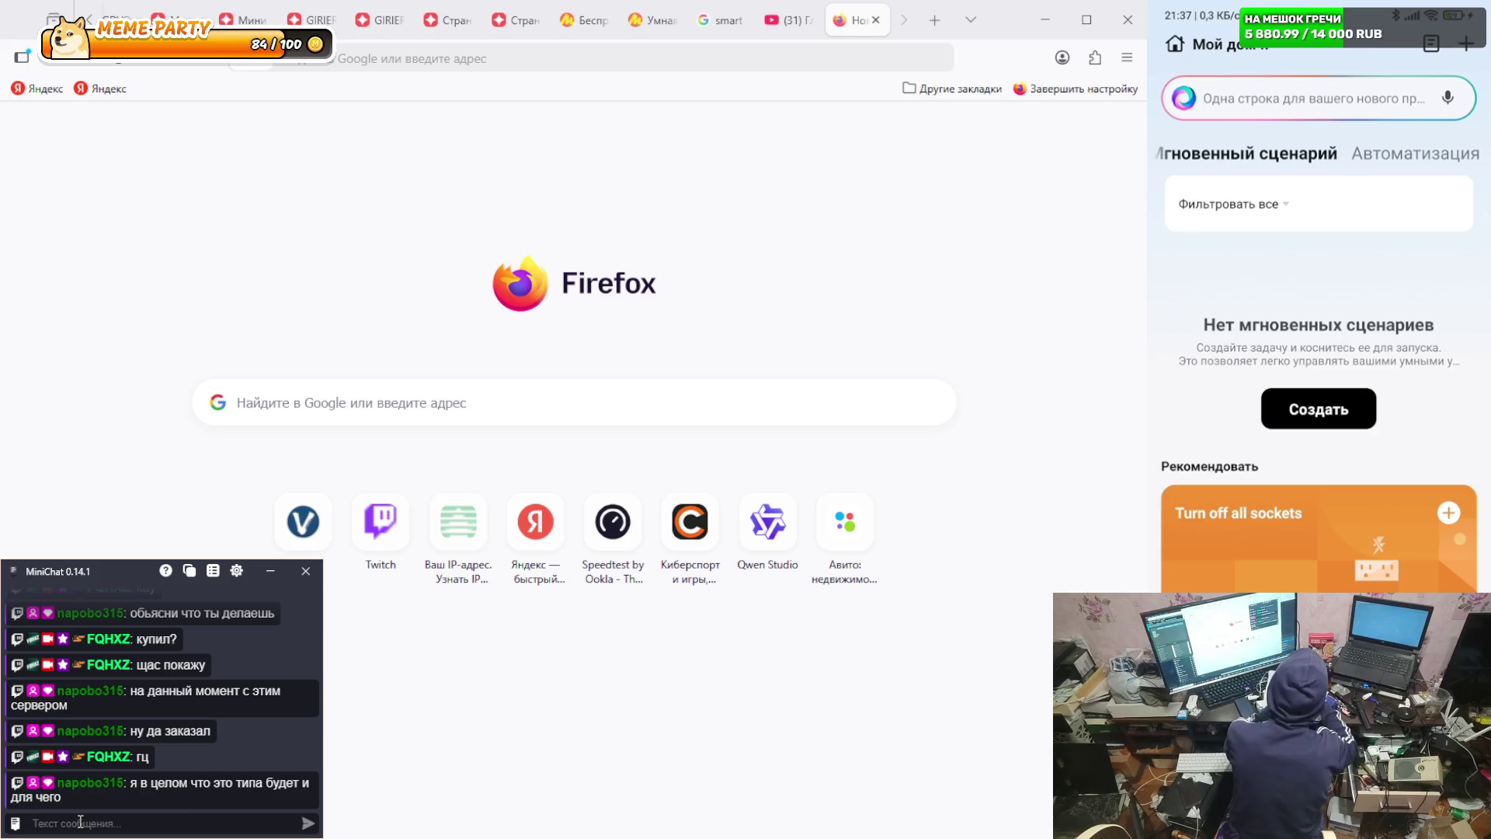
pyautogui.write('pain')
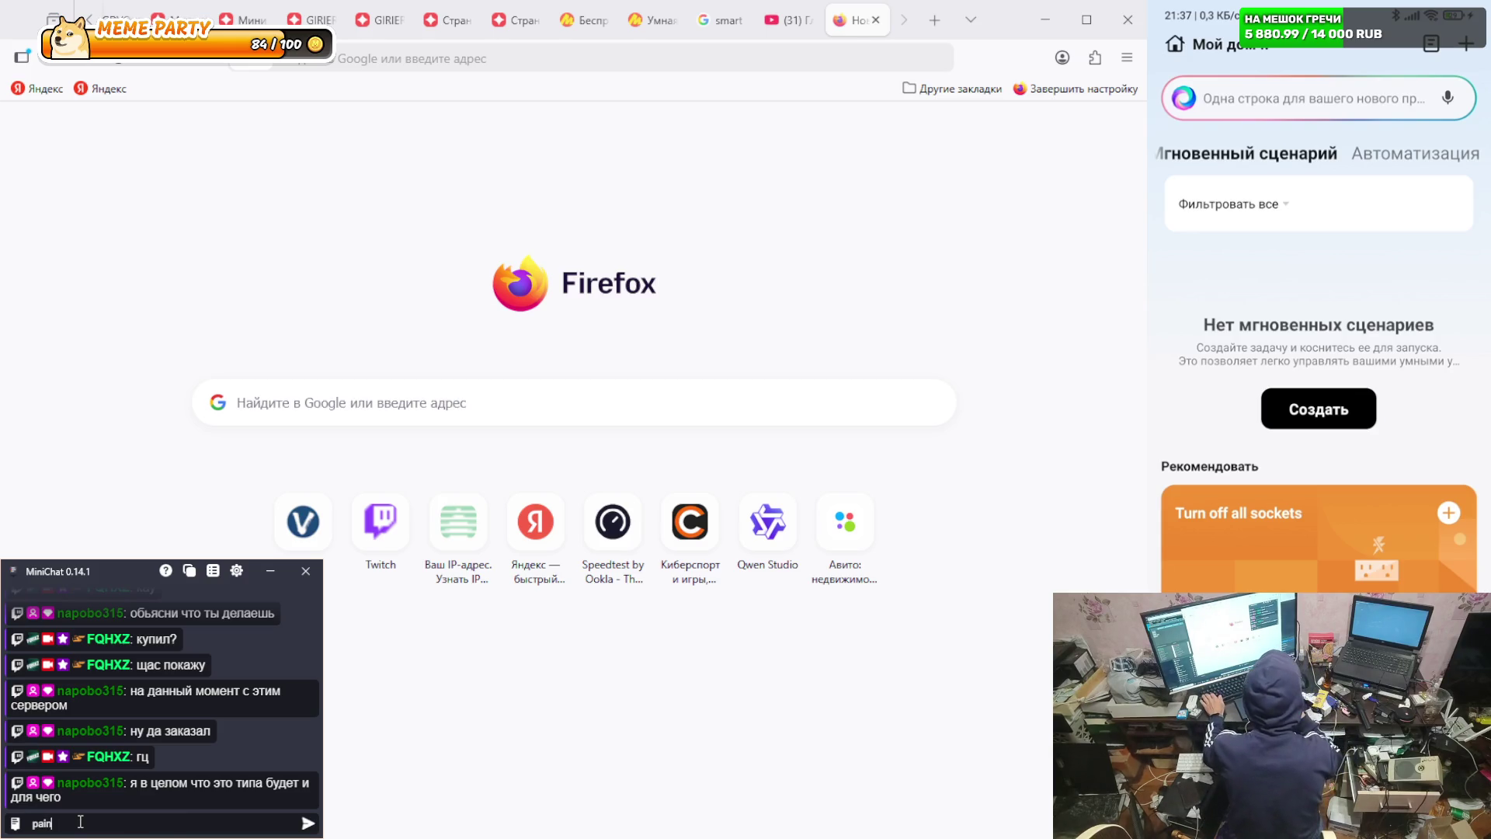
pyautogui.write('t')
pyautogui.press('Return')
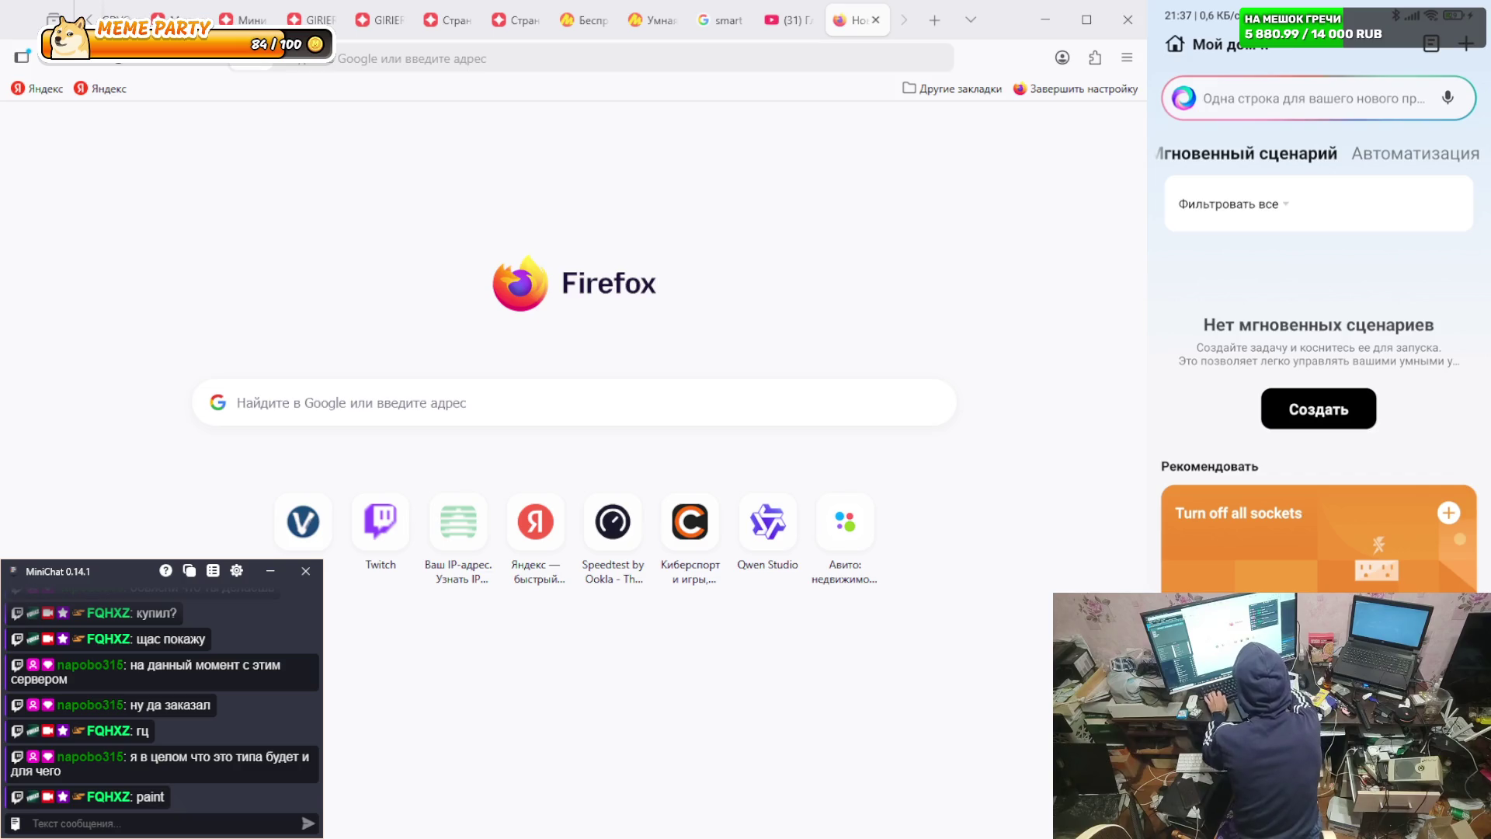
pyautogui.hotkey('alt', 'Tab')
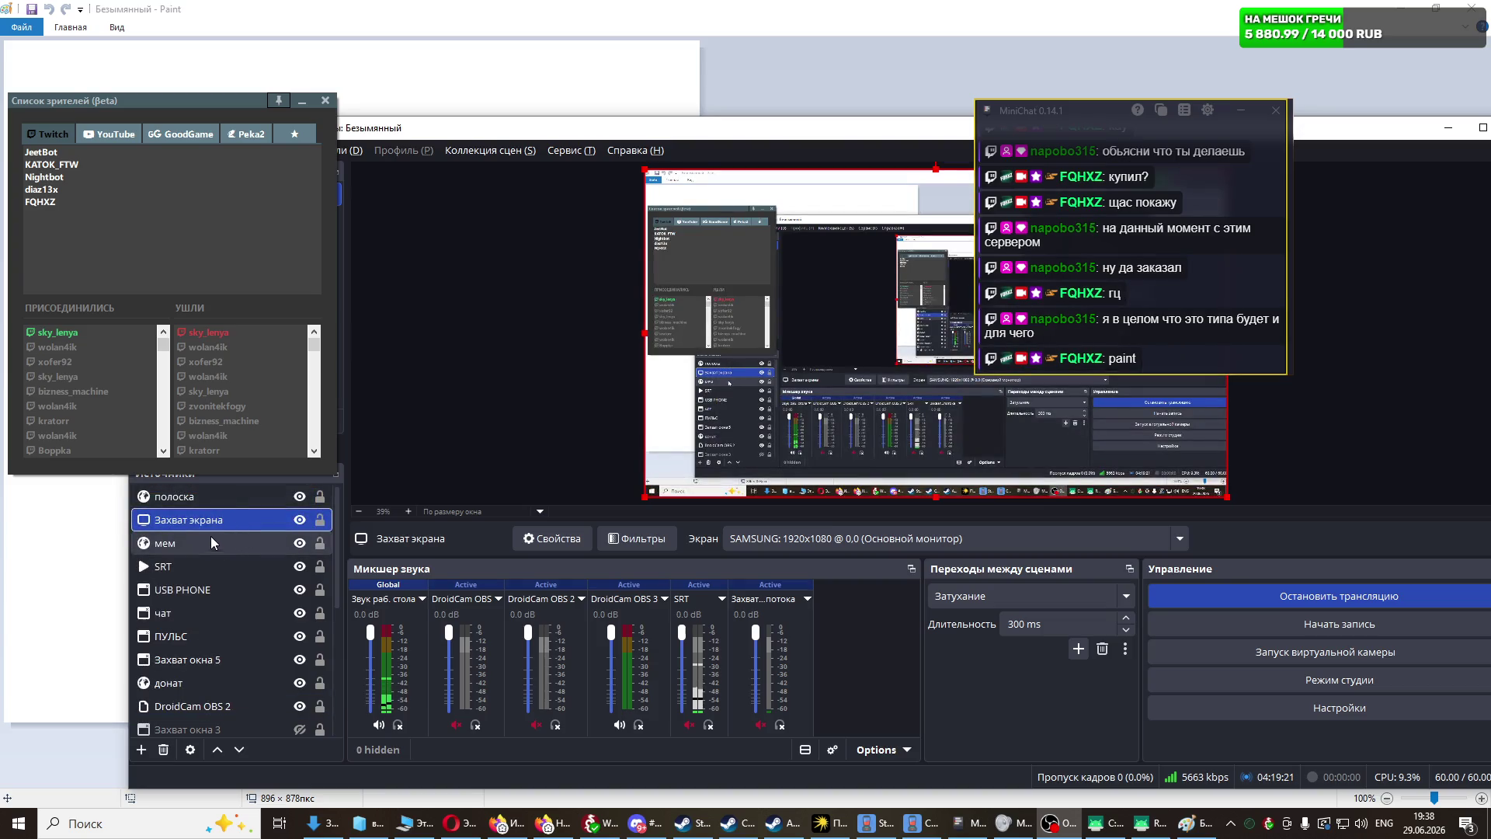
# - Widen Paint's blank canvas to 1901 × 878 px
pyautogui.moveTo(209, 524); pyautogui.dragTo(202, 496)
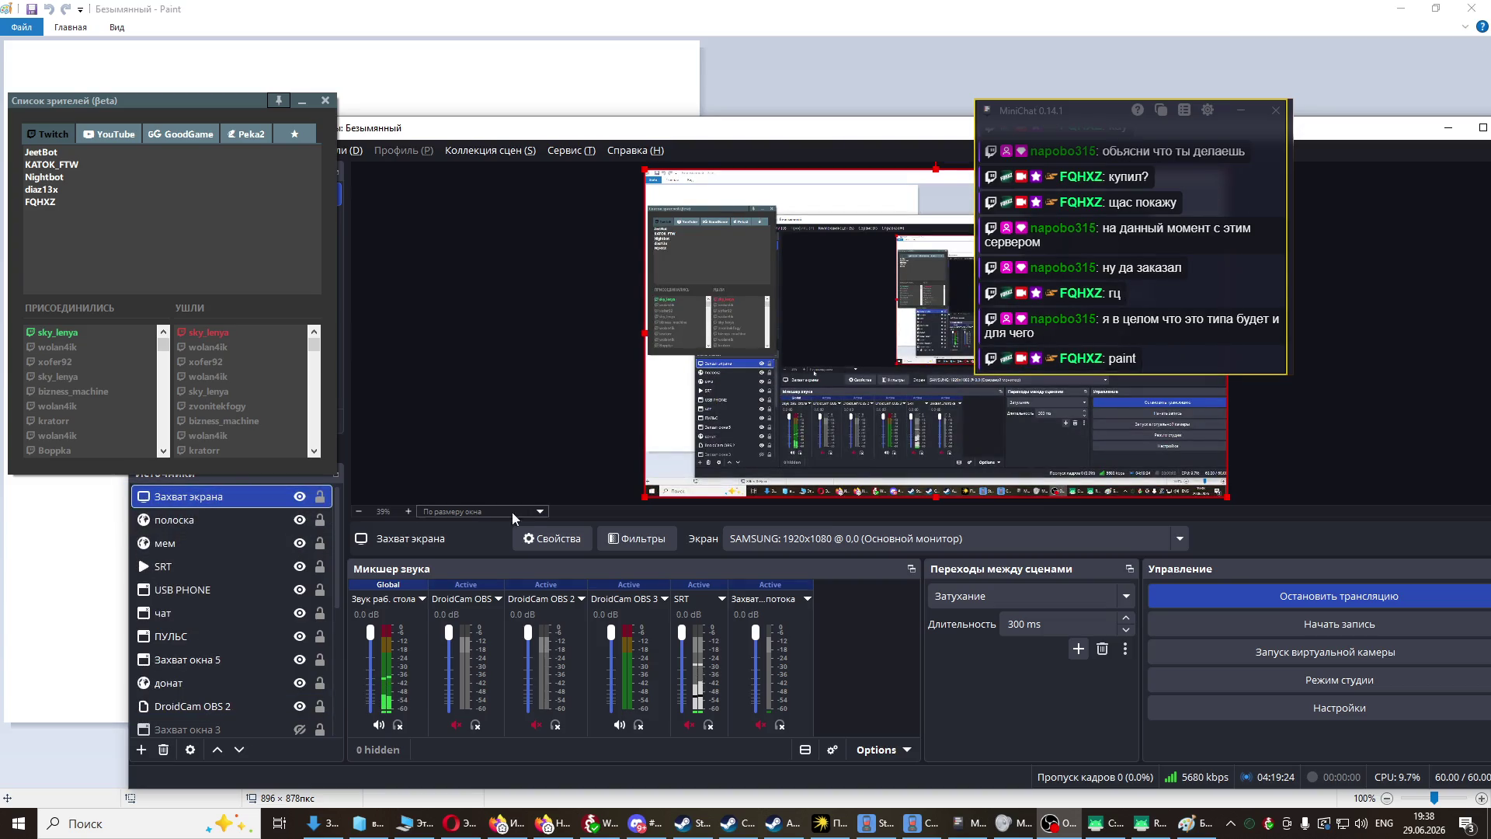
pyautogui.hotkey('alt', 'Tab')
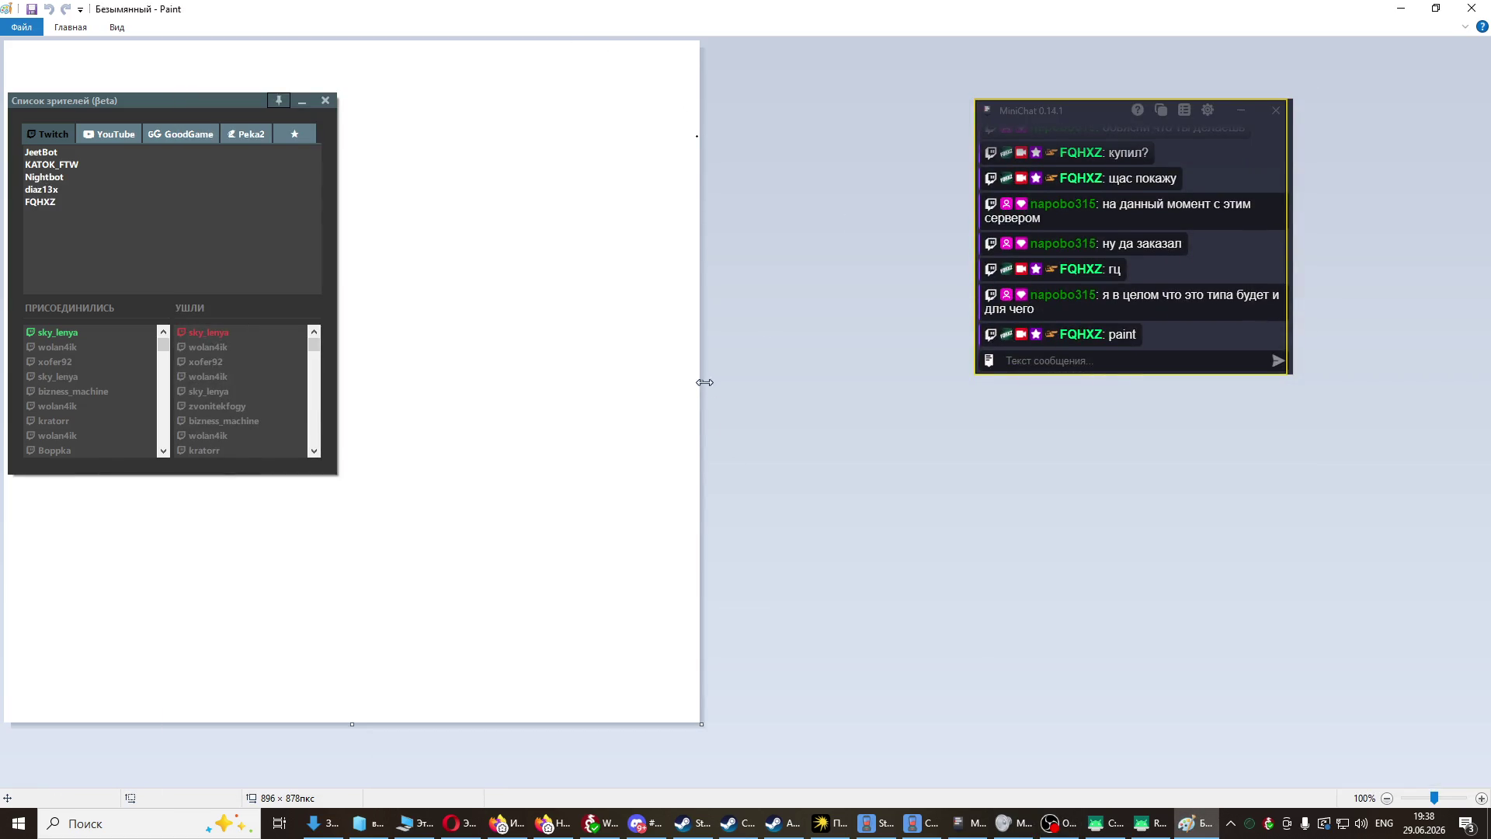
pyautogui.moveTo(704, 383); pyautogui.dragTo(1480, 382)
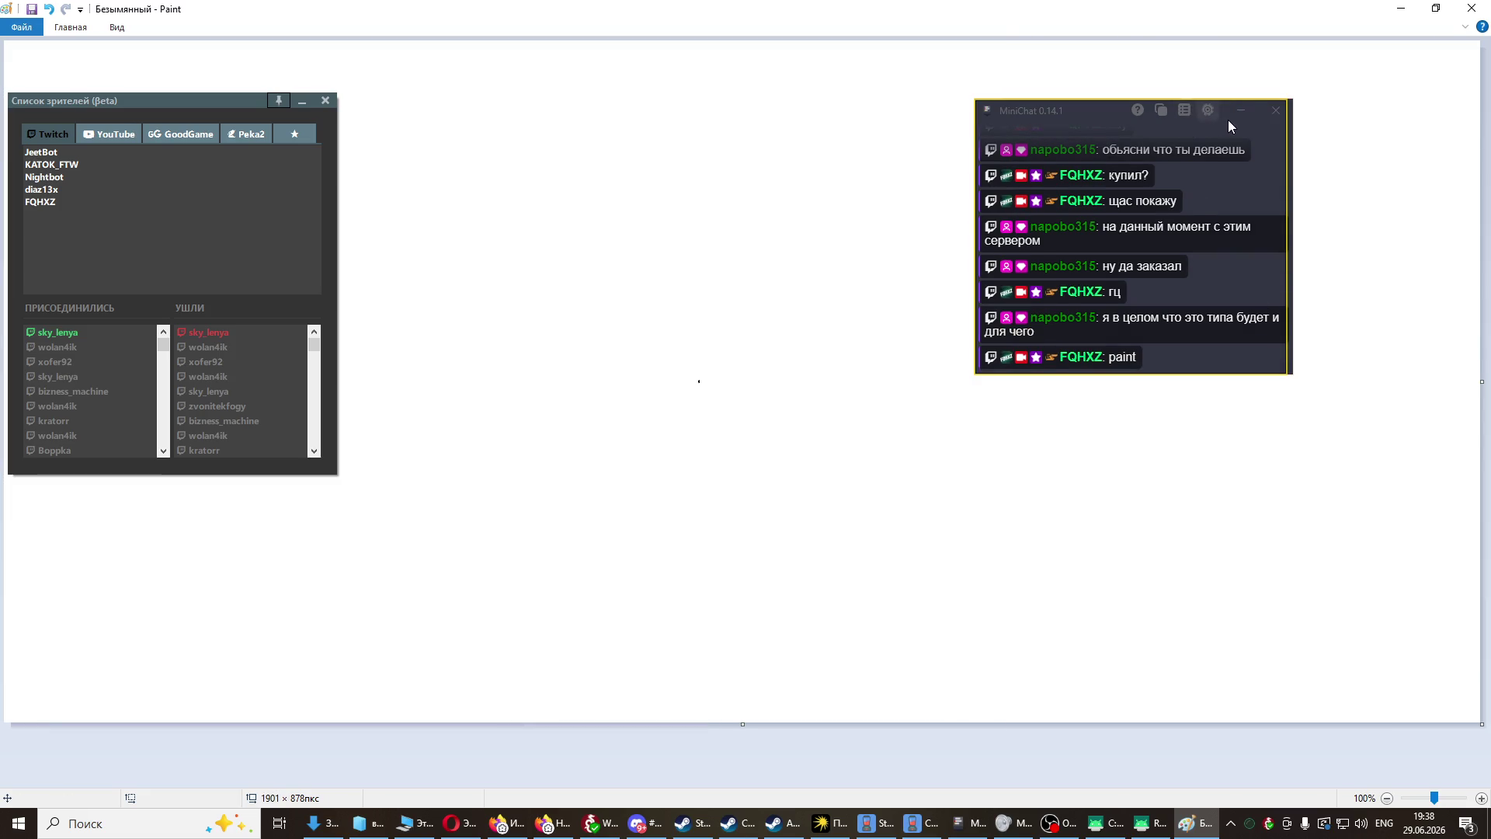
# - Move the chat overlay to the top-right, hide the viewer list, and select the Rectangle shape
pyautogui.moveTo(1044, 109); pyautogui.dragTo(1231, 25)
pyautogui.click(302, 101)
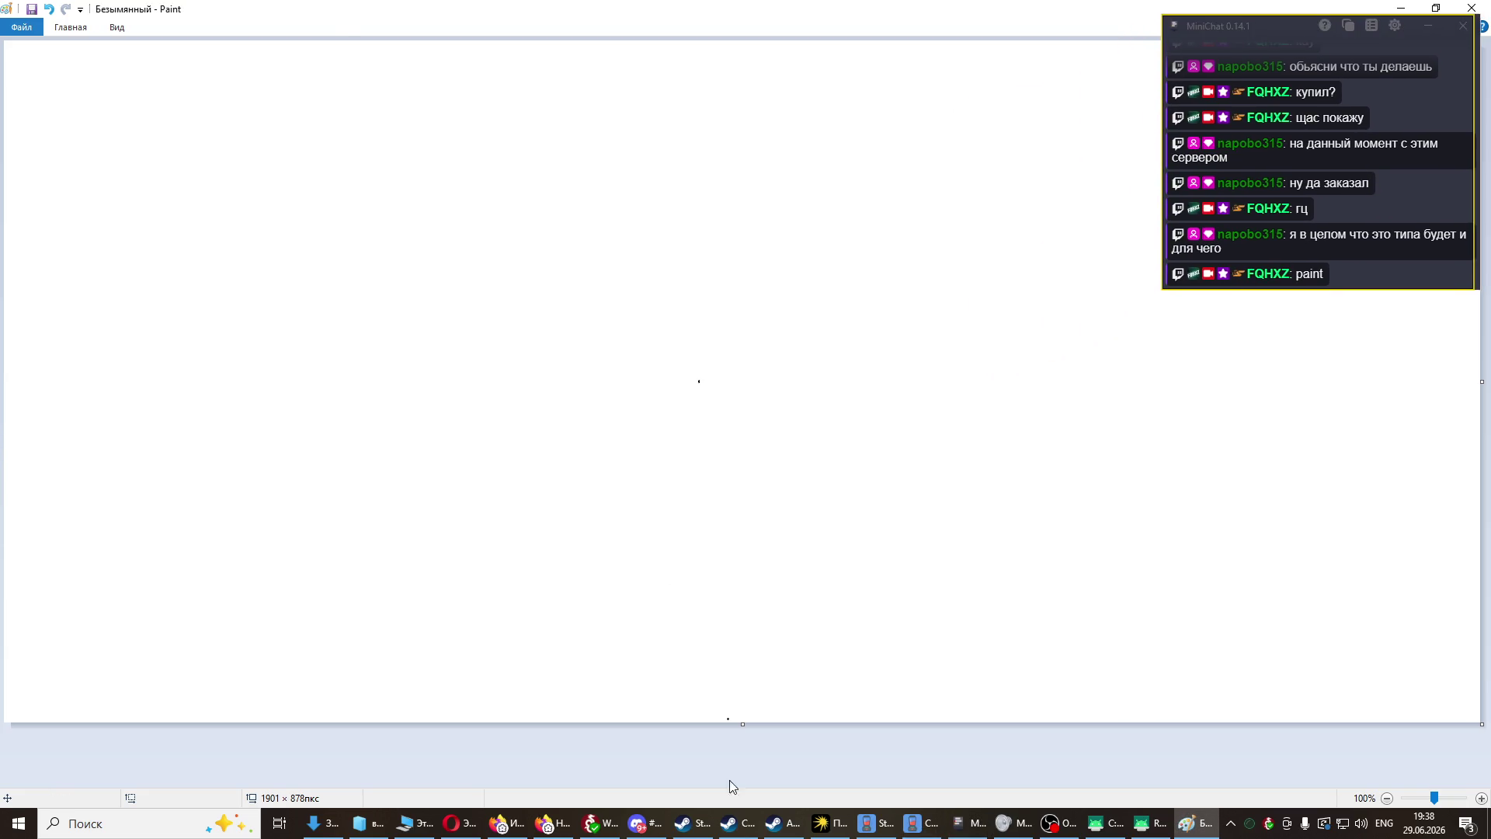
pyautogui.click(71, 27)
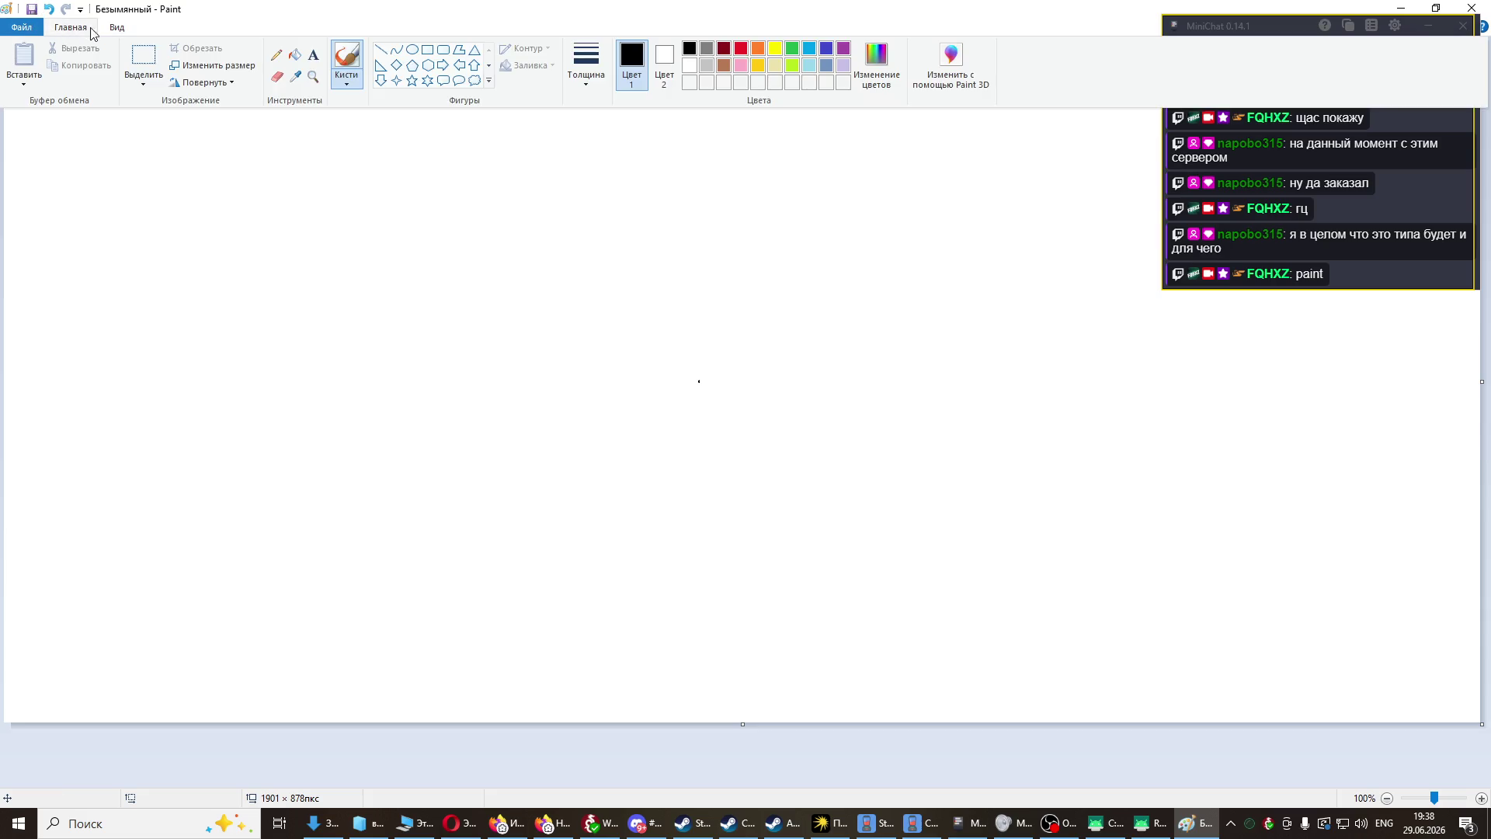
pyautogui.click(350, 81)
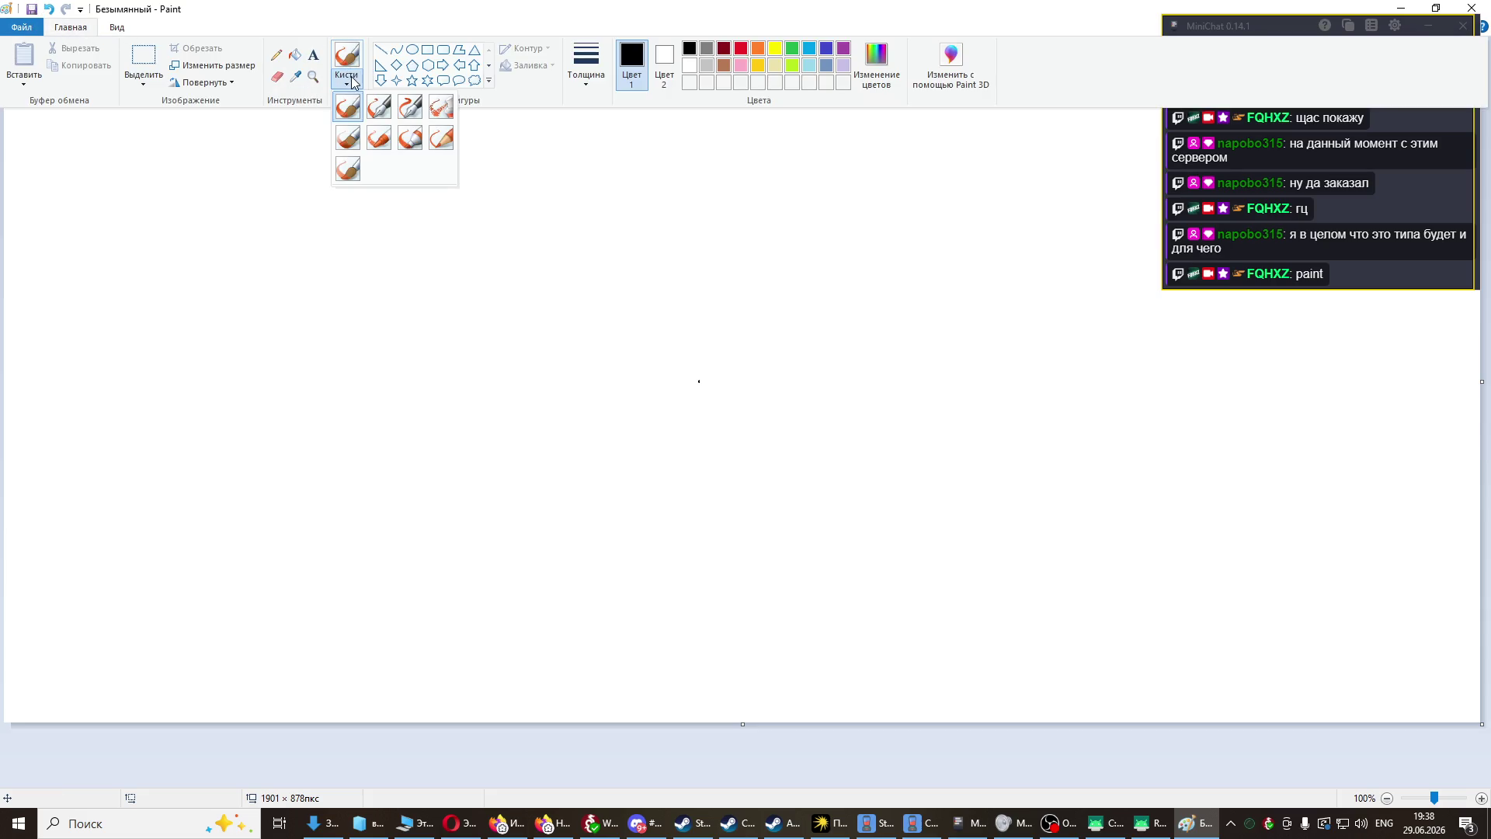
pyautogui.click(420, 52)
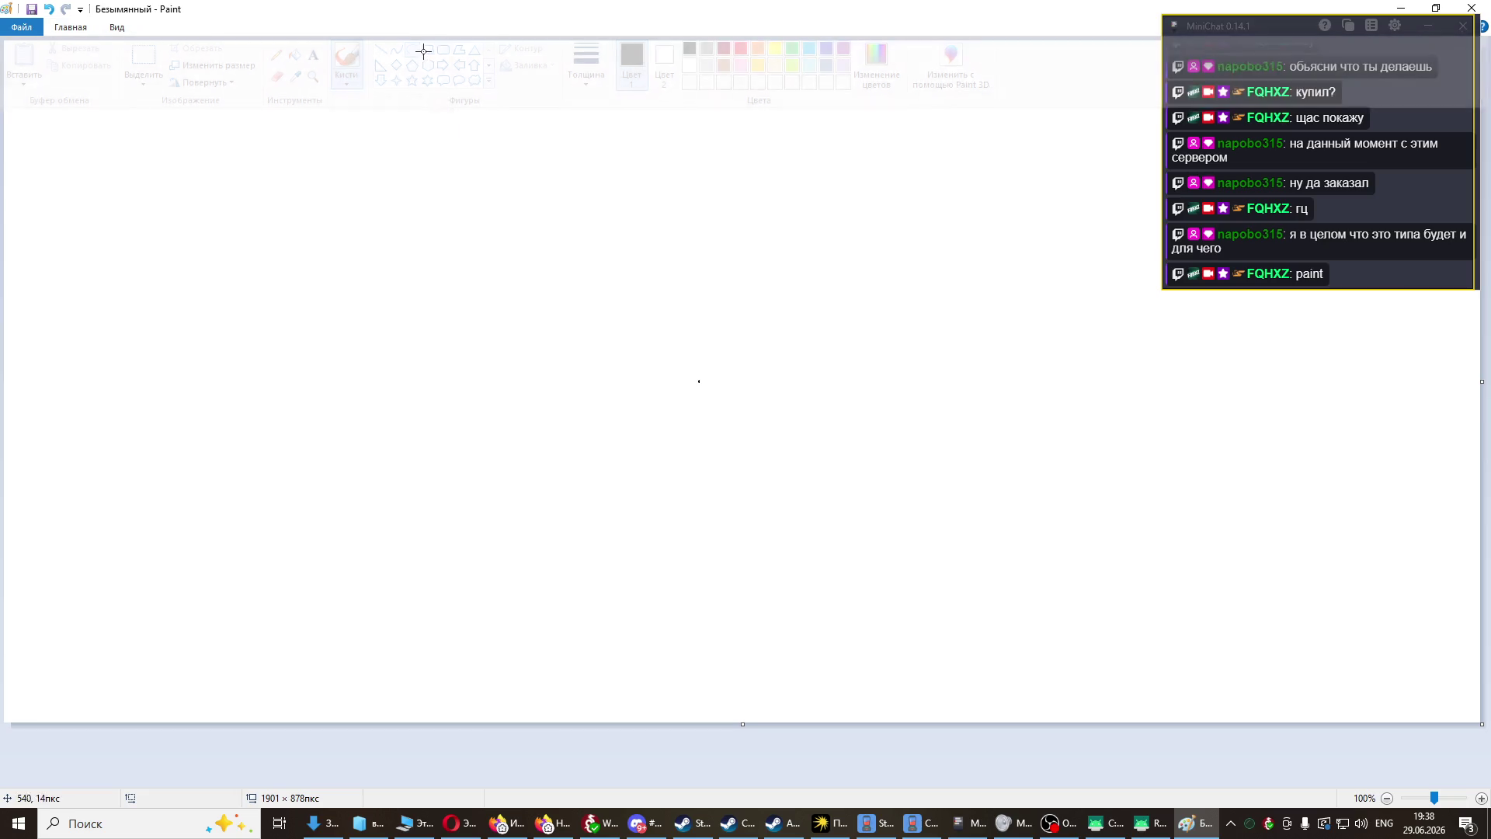
pyautogui.click(65, 27)
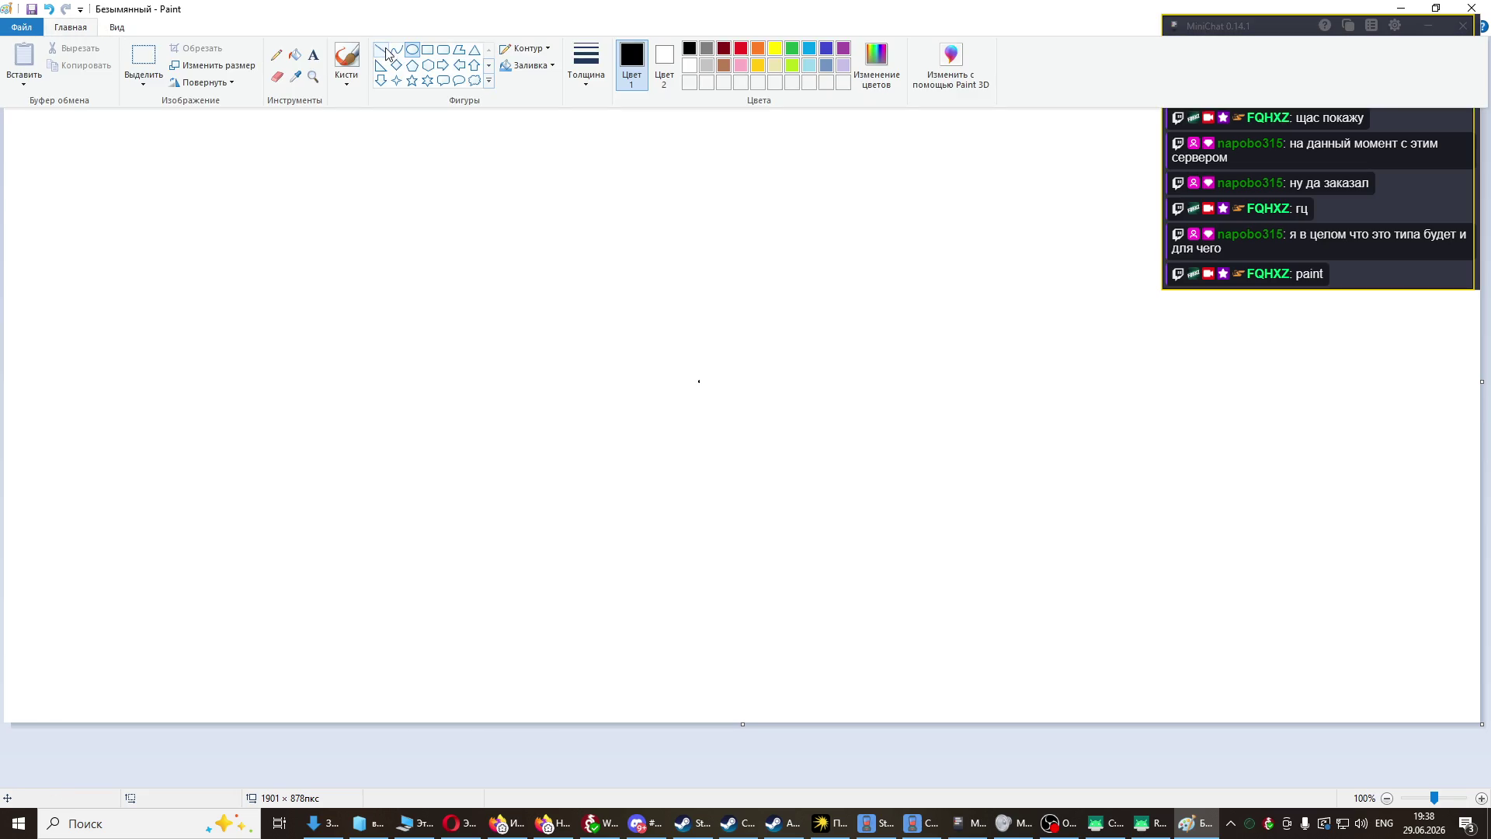
pyautogui.click(770, 552)
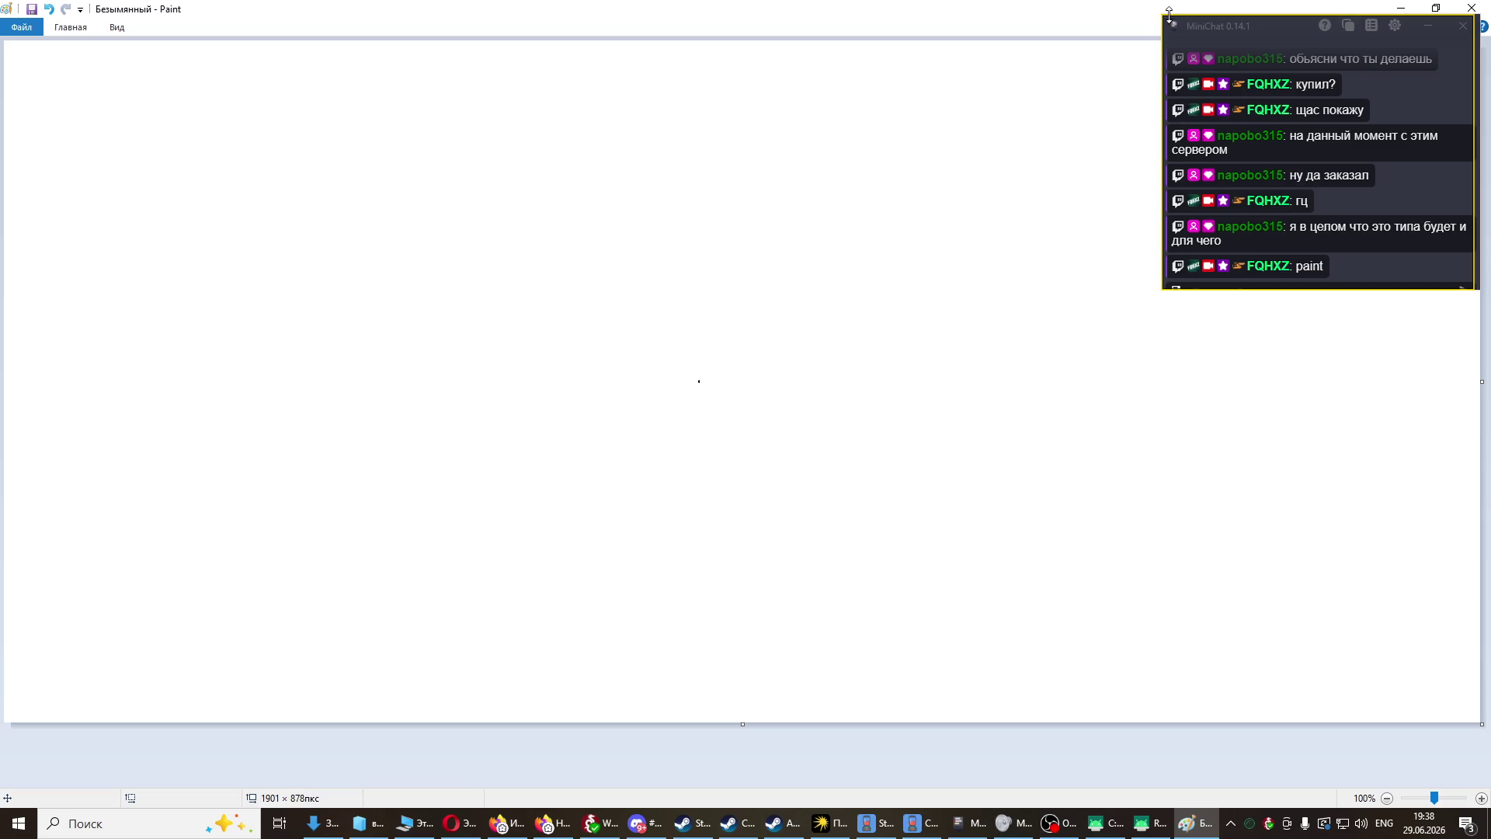
# - Shrink the chat overlay and draw seven small room rectangles in two columns on the right
pyautogui.moveTo(1166, 14)
pyautogui.mouseDown()
pyautogui.moveTo(1218, 50)
pyautogui.moveTo(1326, 50)
pyautogui.moveTo(1241, 513)
pyautogui.moveTo(1257, 523)
pyautogui.mouseUp()
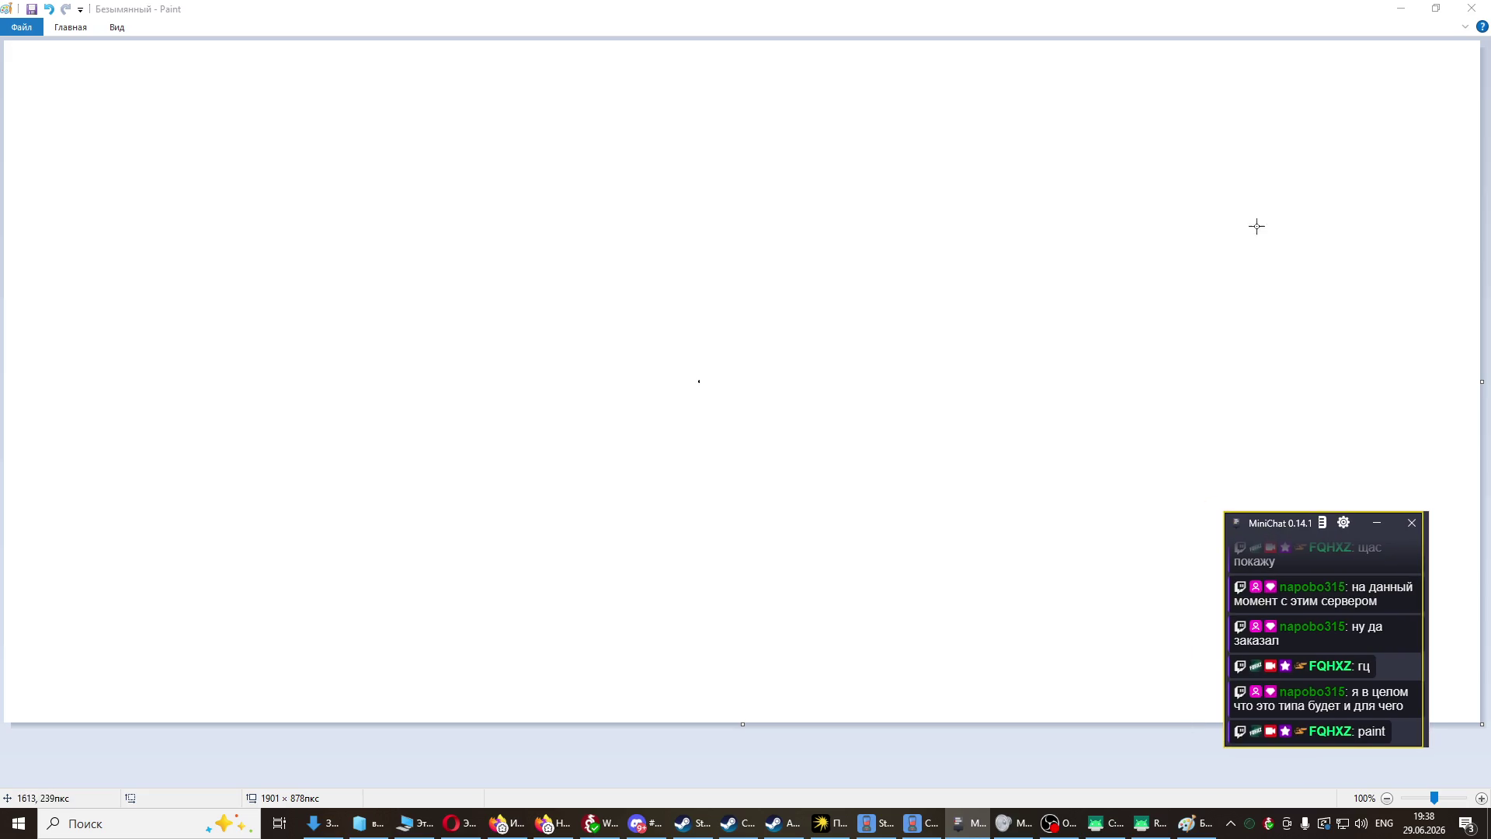
pyautogui.moveTo(1260, 143)
pyautogui.mouseDown()
pyautogui.moveTo(1328, 173)
pyautogui.moveTo(1331, 192)
pyautogui.mouseUp()
pyautogui.moveTo(1265, 230); pyautogui.dragTo(1332, 276)
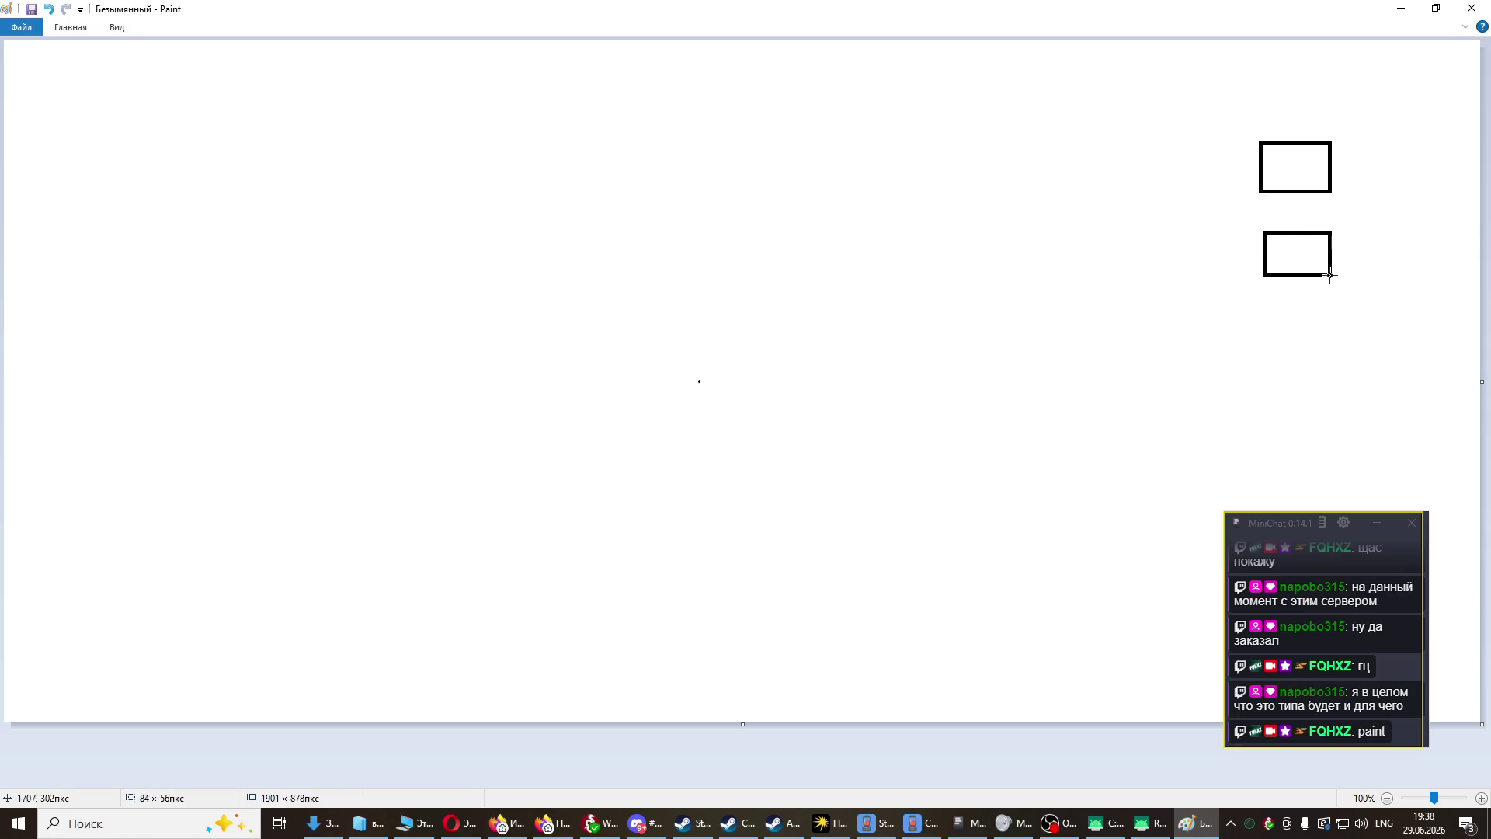
pyautogui.moveTo(1254, 306); pyautogui.dragTo(1336, 348)
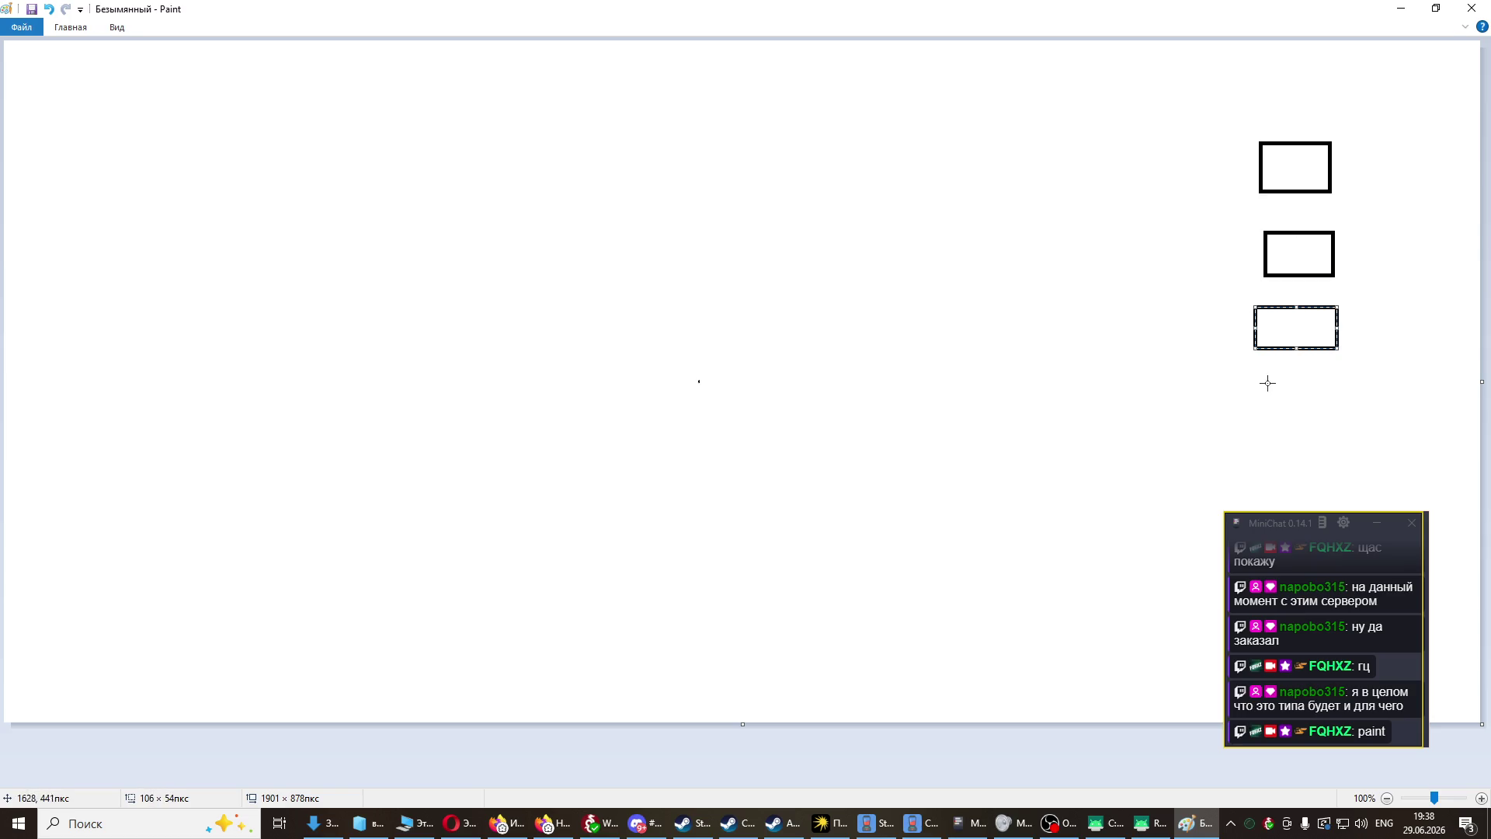
pyautogui.moveTo(1138, 386); pyautogui.dragTo(1212, 433)
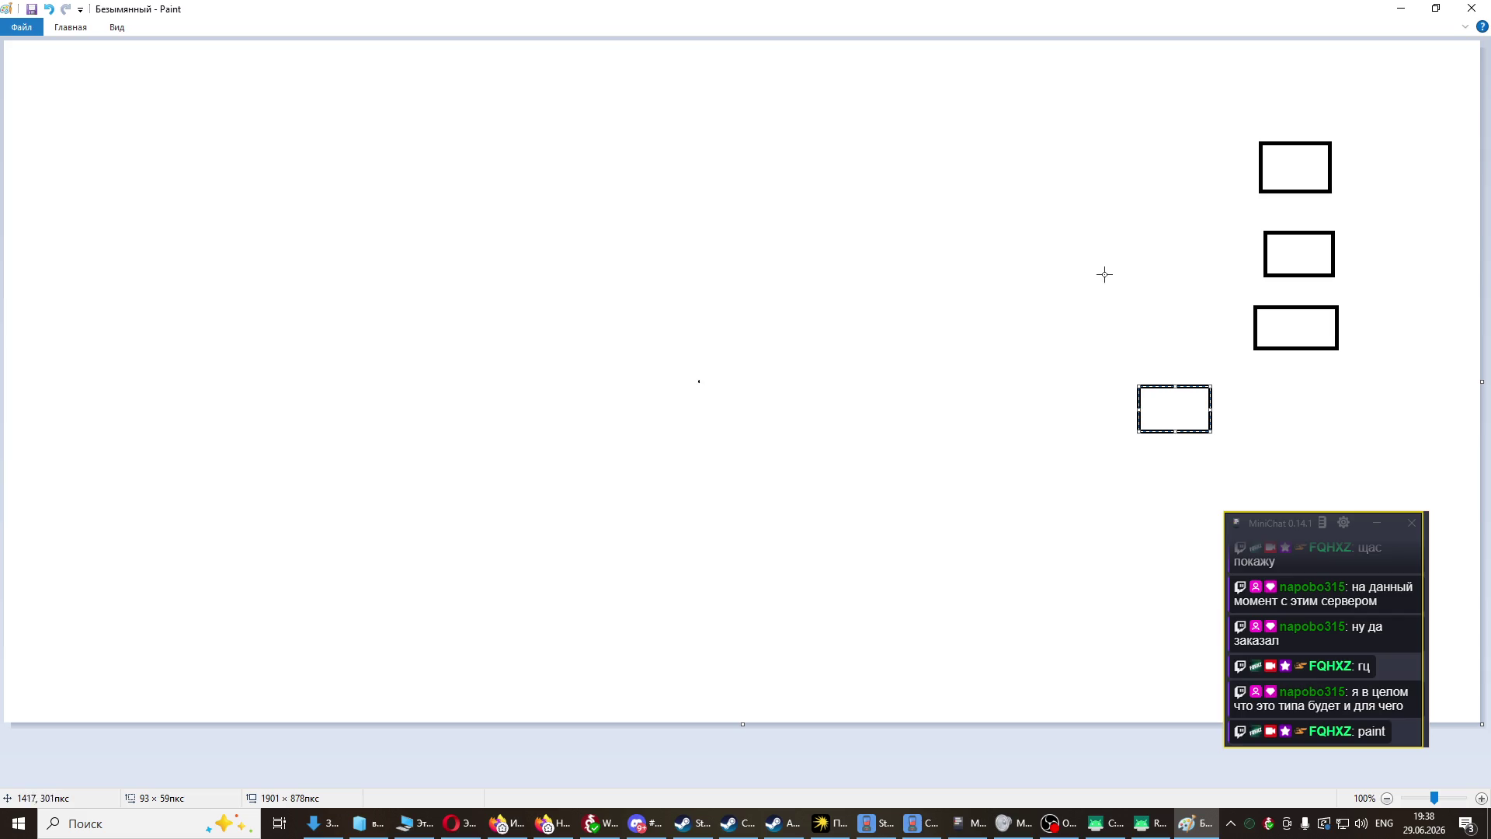
pyautogui.moveTo(1115, 286)
pyautogui.mouseDown()
pyautogui.moveTo(1216, 343)
pyautogui.moveTo(1210, 331)
pyautogui.mouseUp()
pyautogui.moveTo(1136, 210); pyautogui.dragTo(1240, 246)
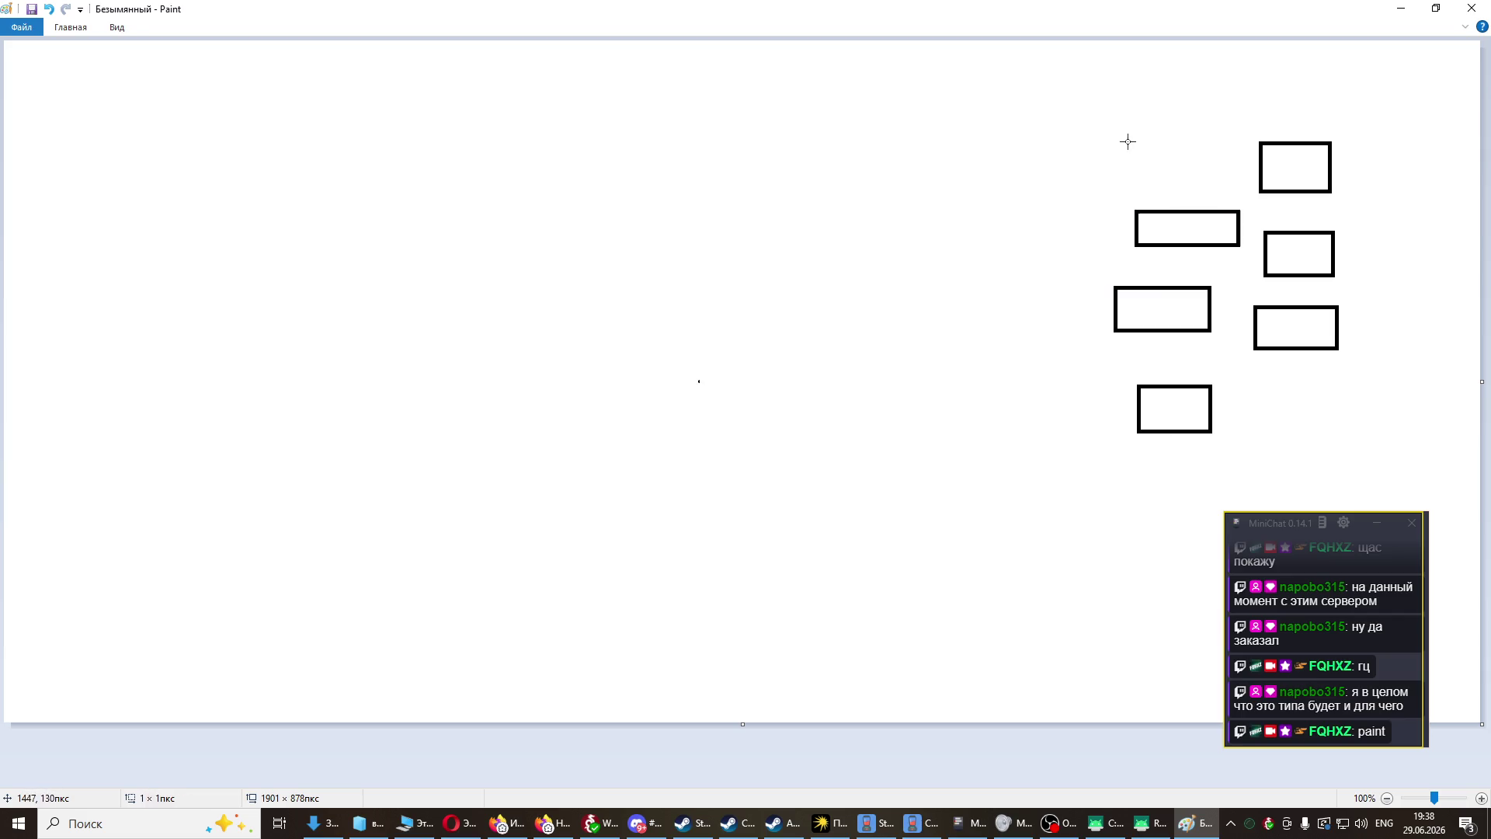
pyautogui.moveTo(1126, 141); pyautogui.dragTo(1221, 181)
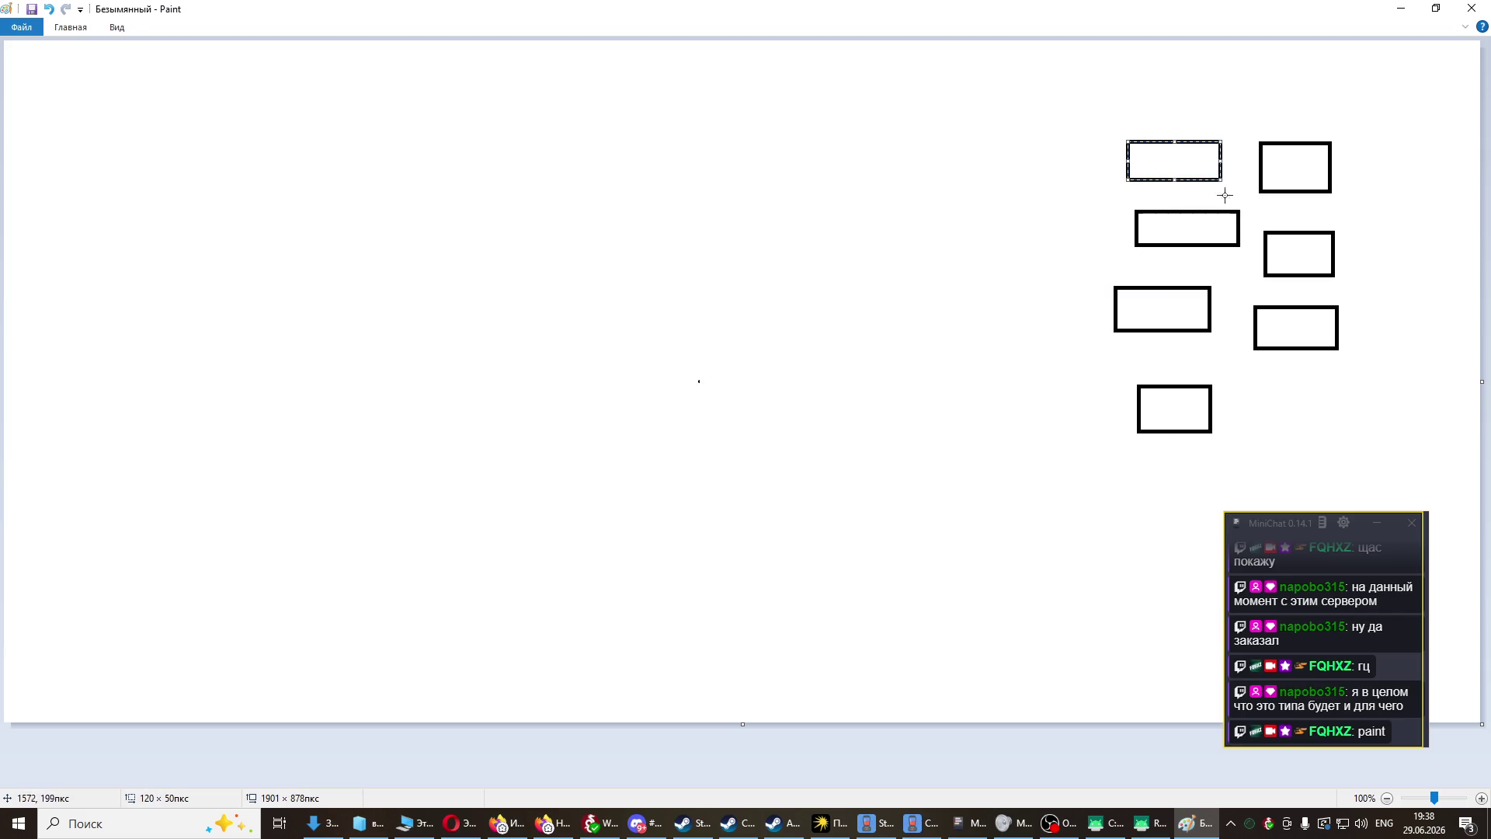
# - Place an empty text box above the room rectangles
pyautogui.click(117, 29)
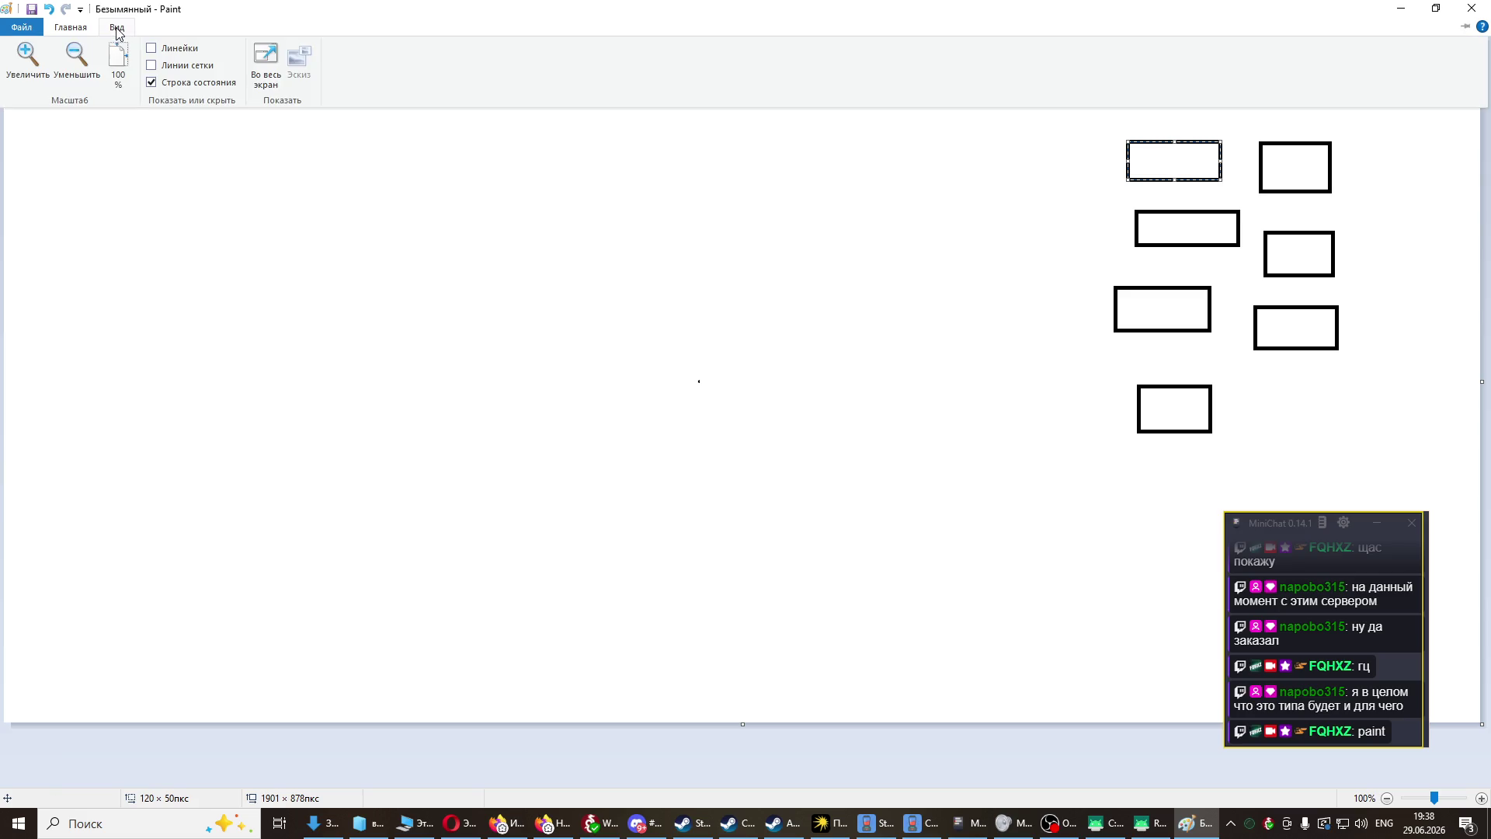
pyautogui.click(69, 30)
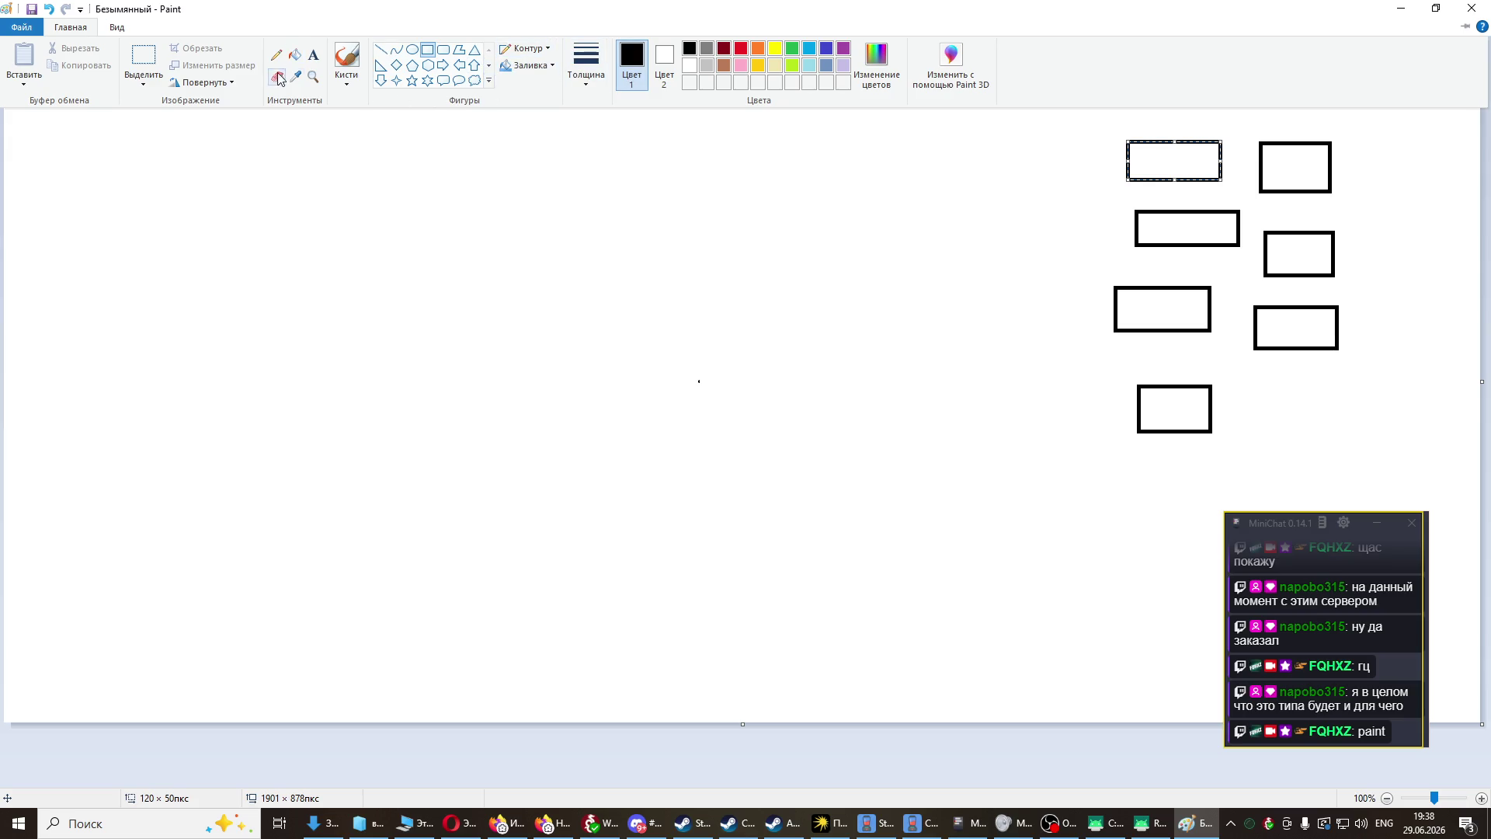
pyautogui.click(346, 78)
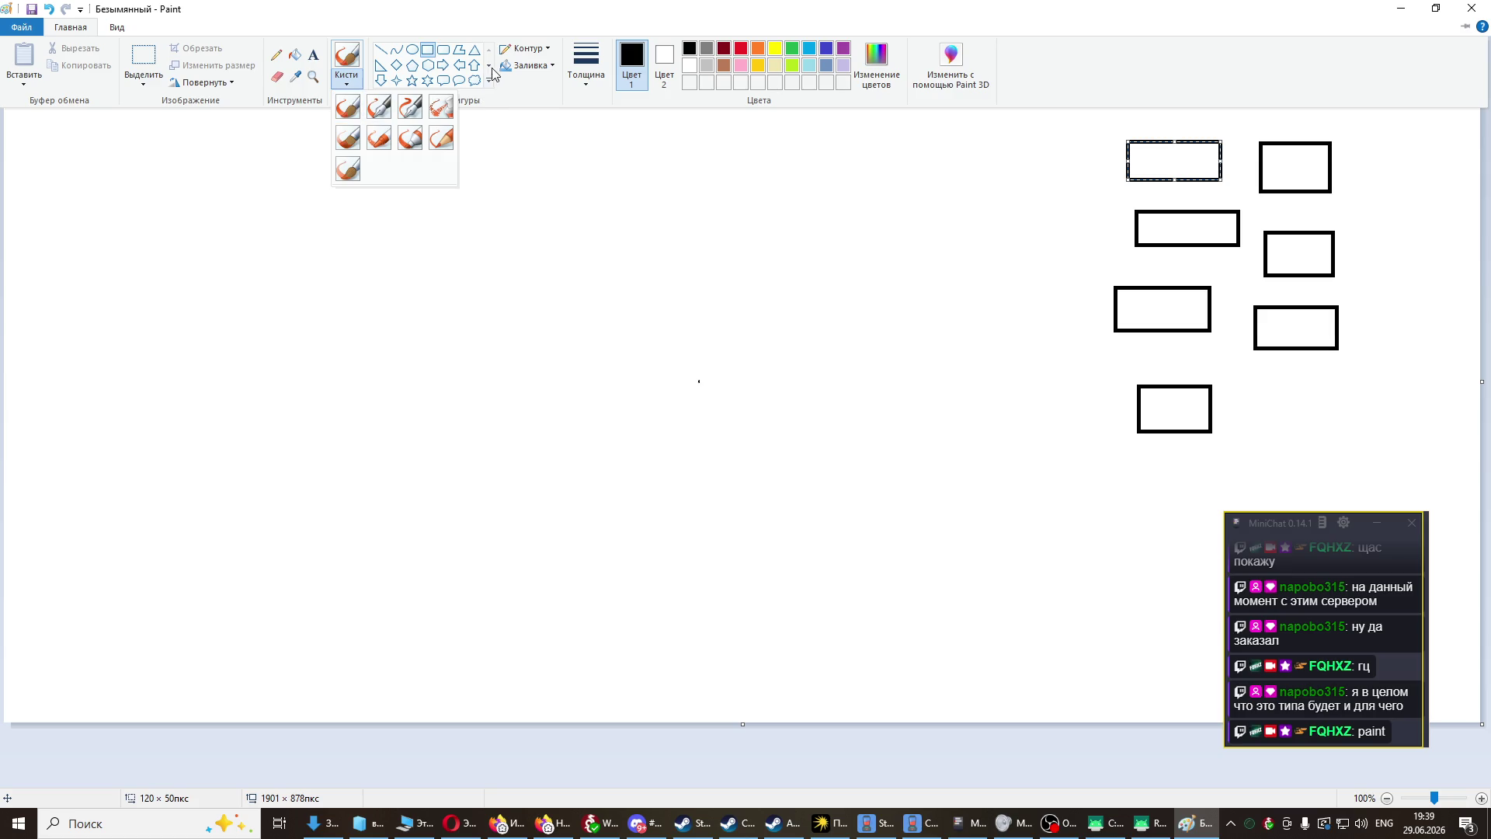
pyautogui.click(313, 56)
pyautogui.moveTo(1148, 82); pyautogui.dragTo(1301, 124)
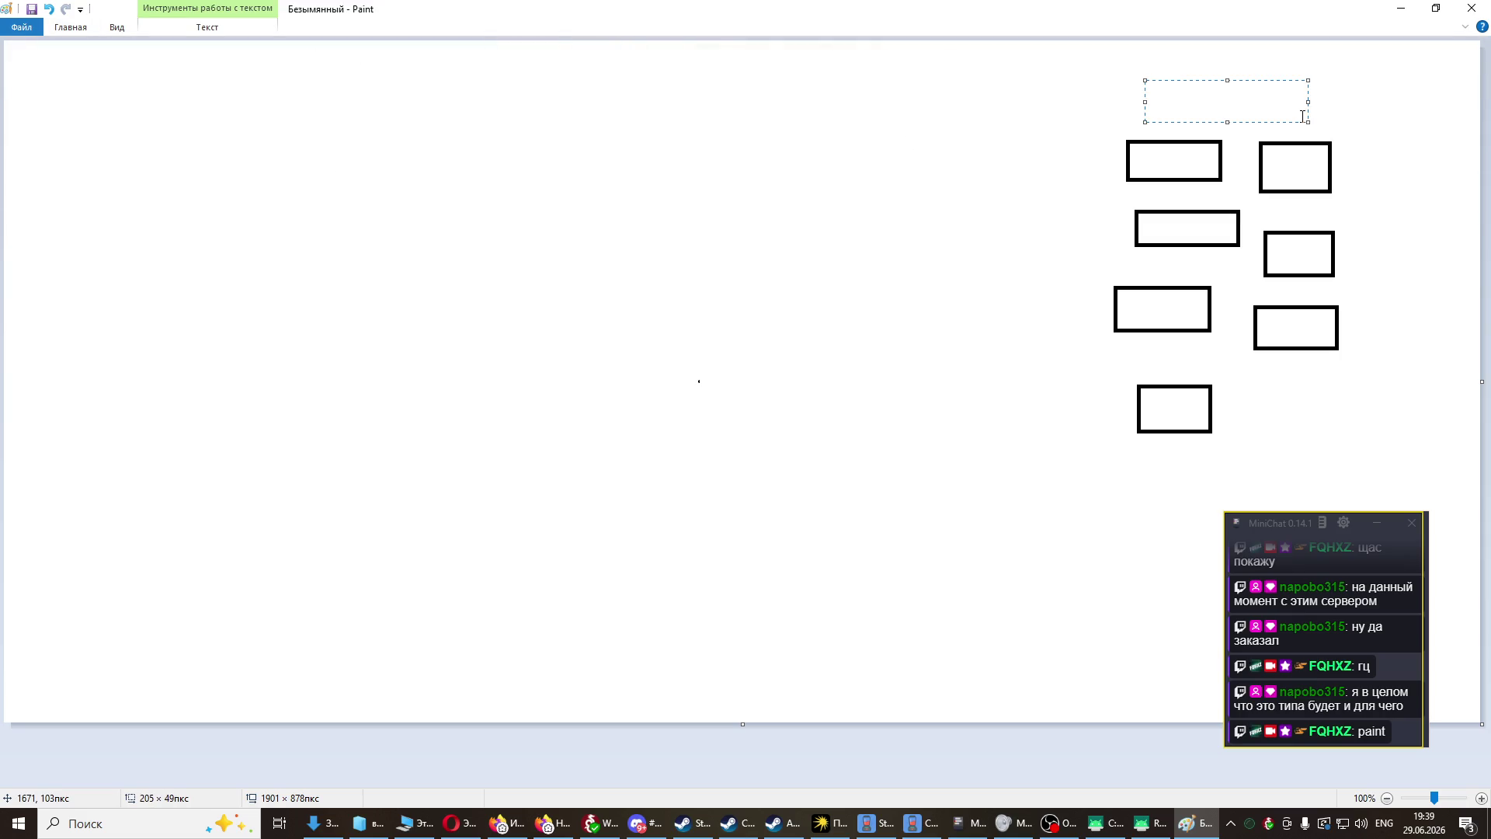
# - Fix the last letter of САНАТОРИЙ in the Russian layout and browse the text and view options
pyautogui.write('cF')
pyautogui.press('BackSpace')
pyautogui.hotkey('alt', 'shift')
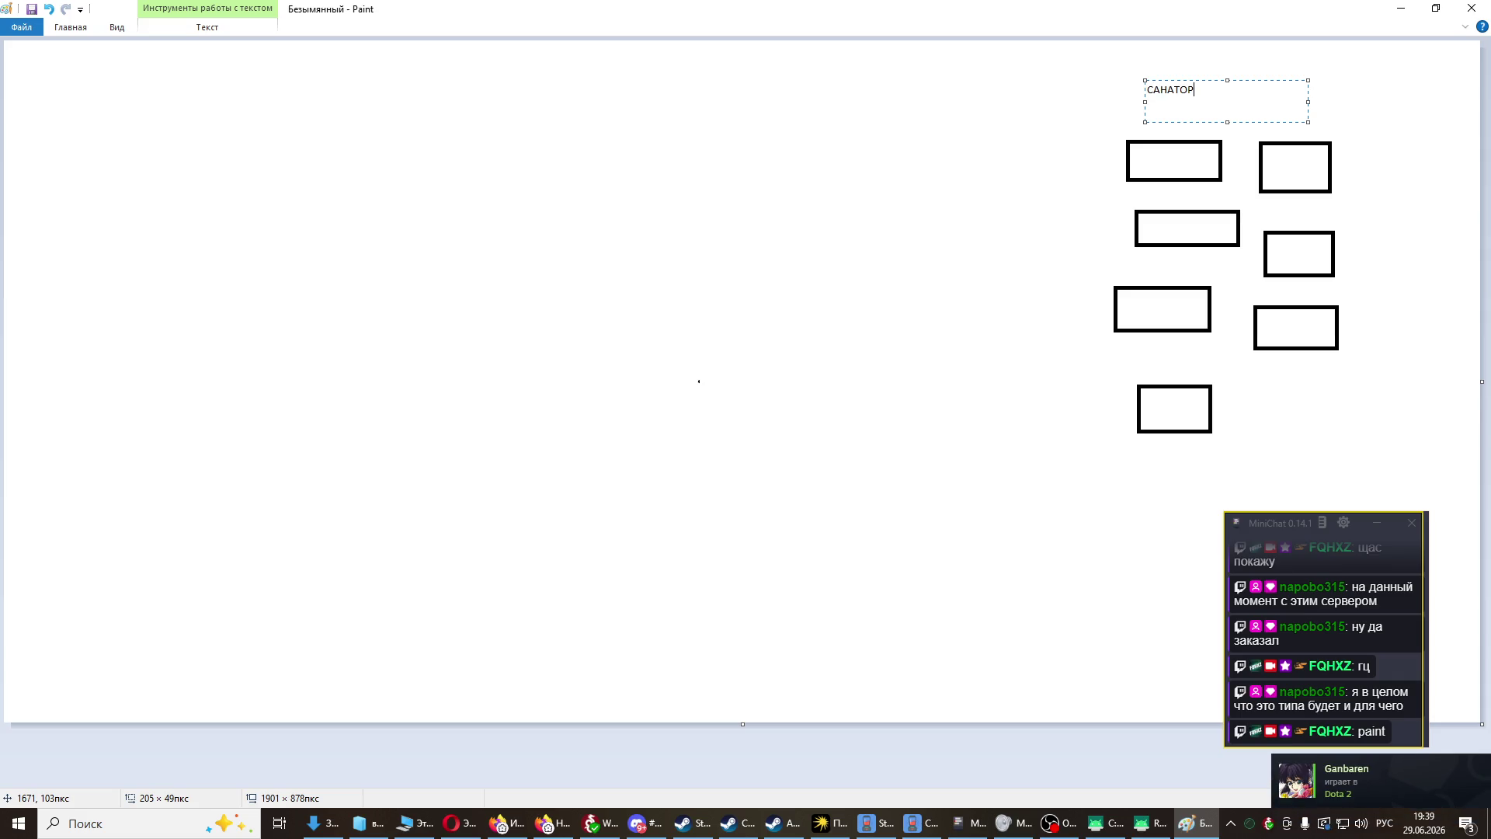
pyautogui.write('Й')
pyautogui.click(205, 29)
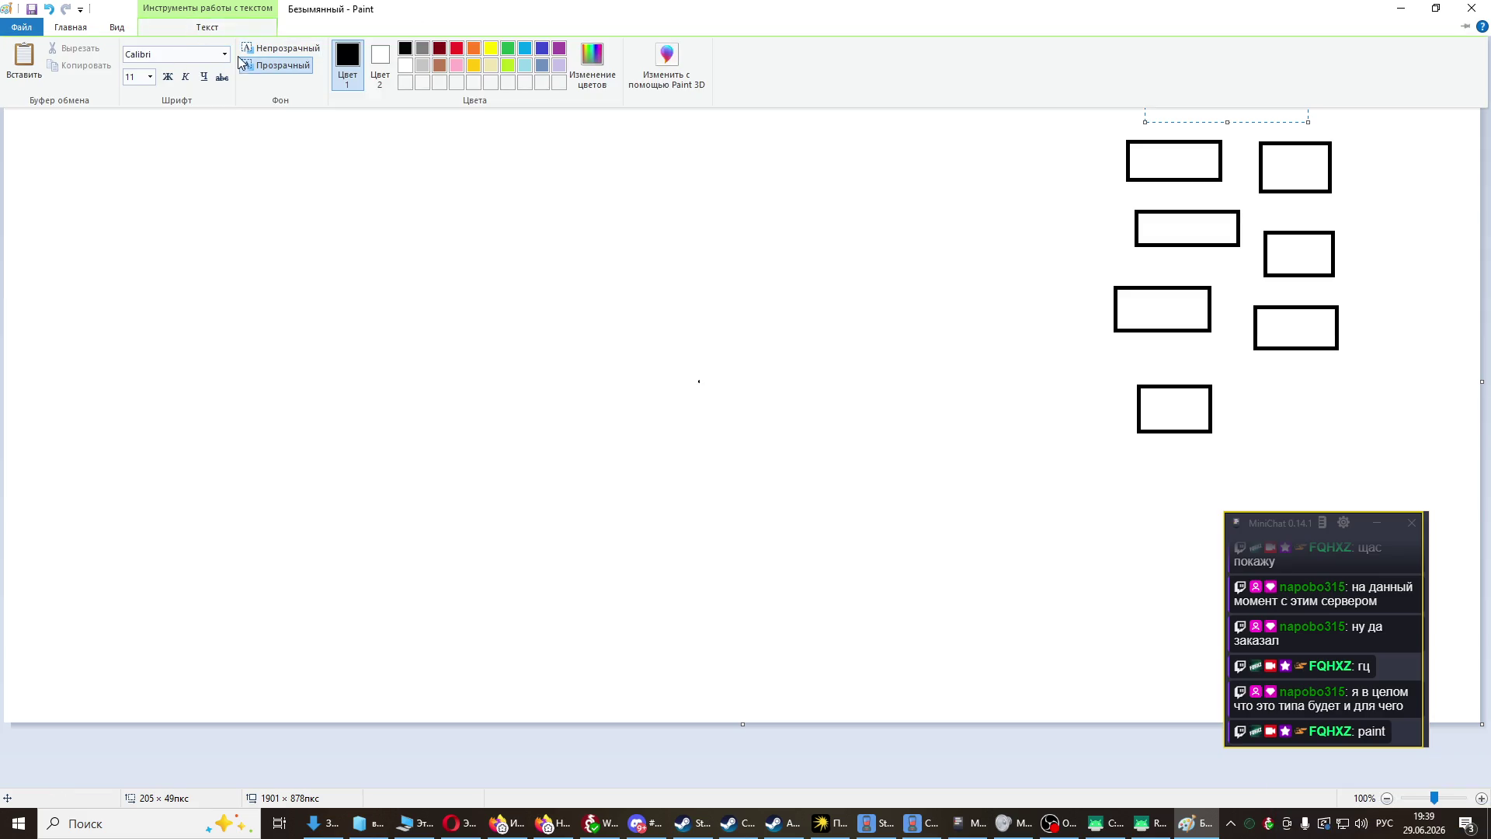
pyautogui.click(150, 76)
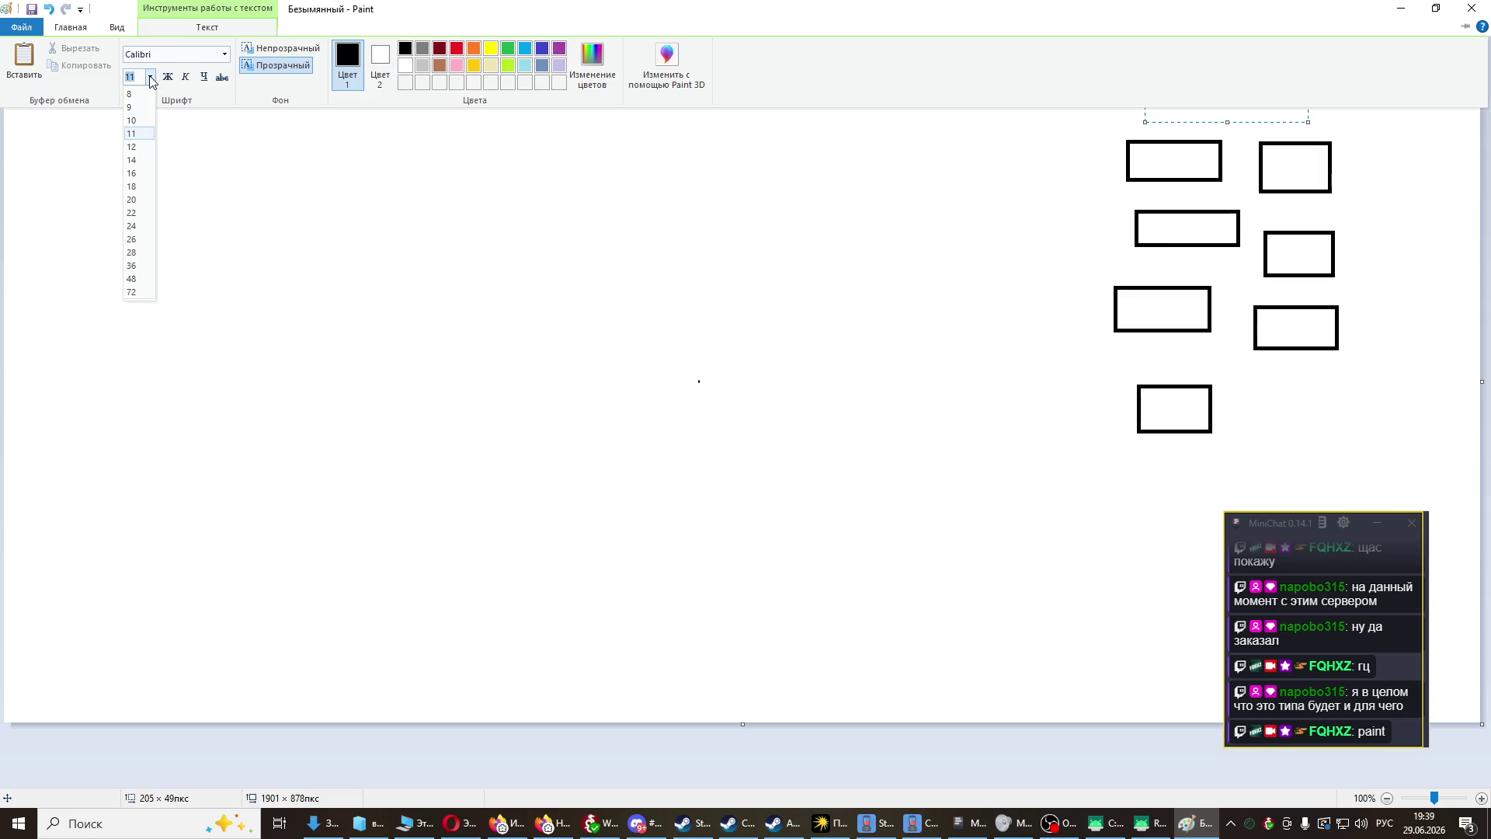
pyautogui.click(136, 252)
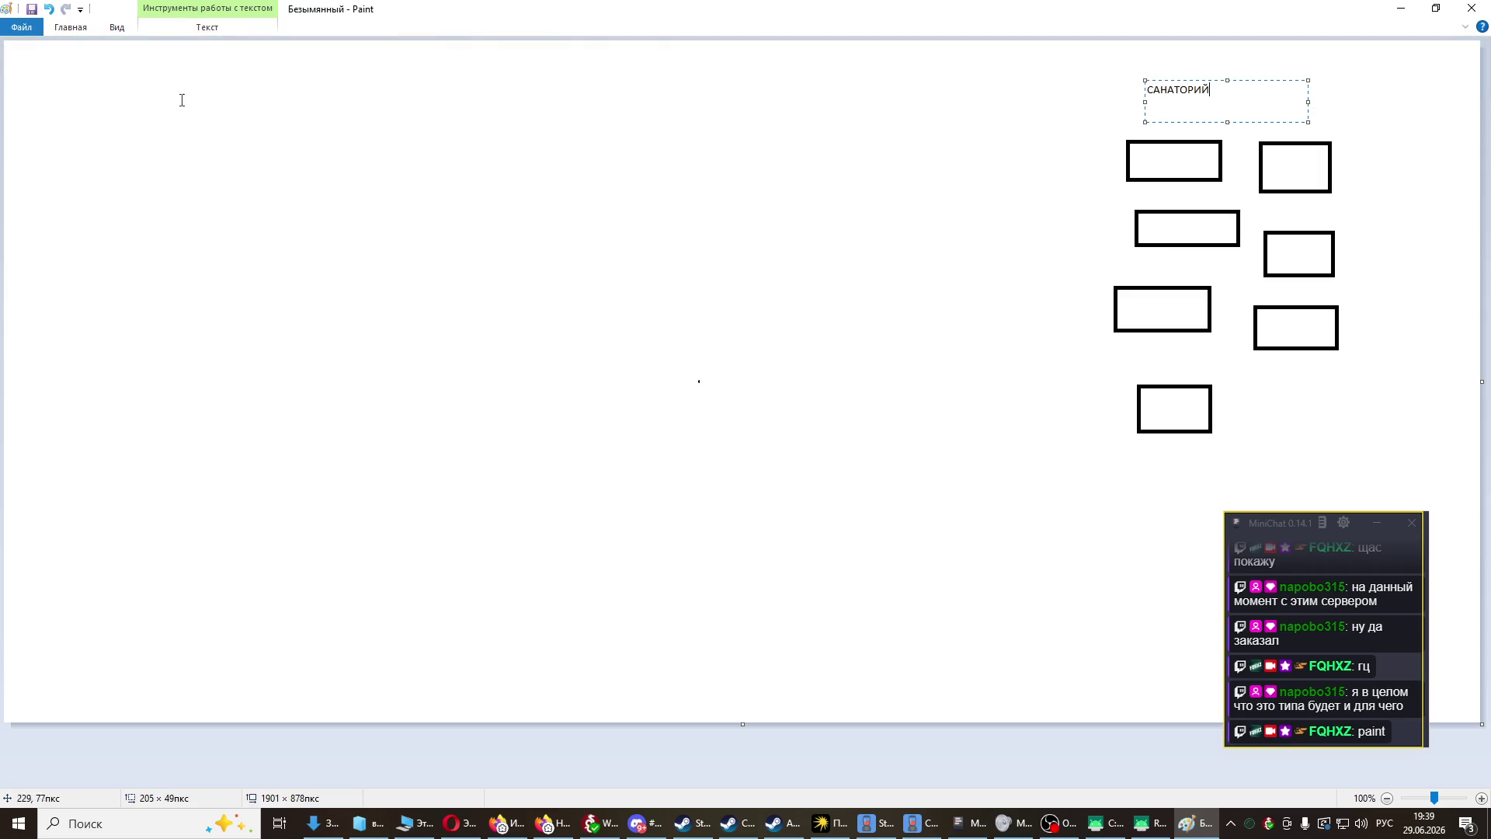
pyautogui.click(73, 28)
pyautogui.click(117, 29)
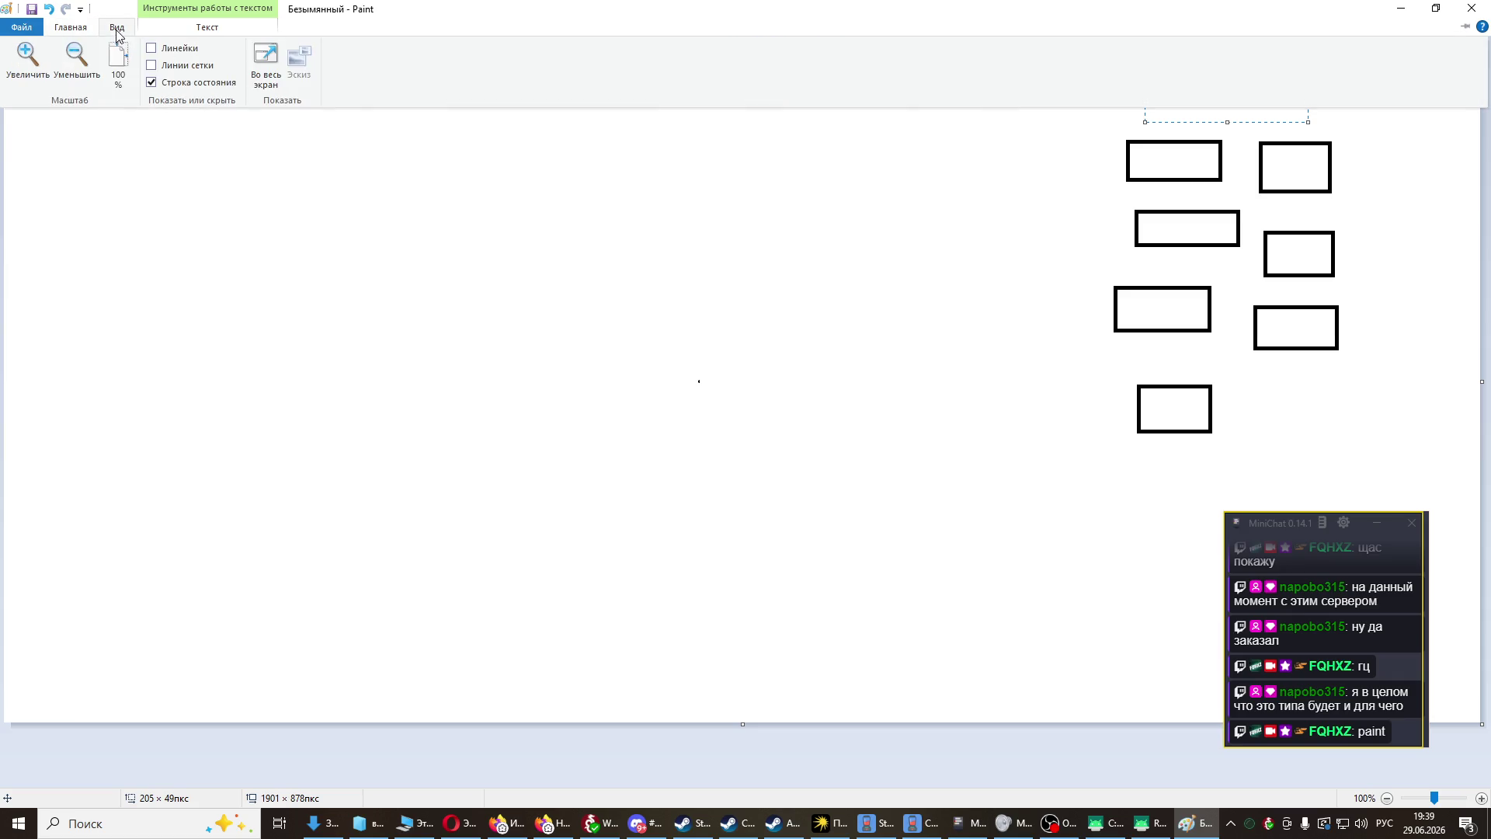
pyautogui.click(76, 28)
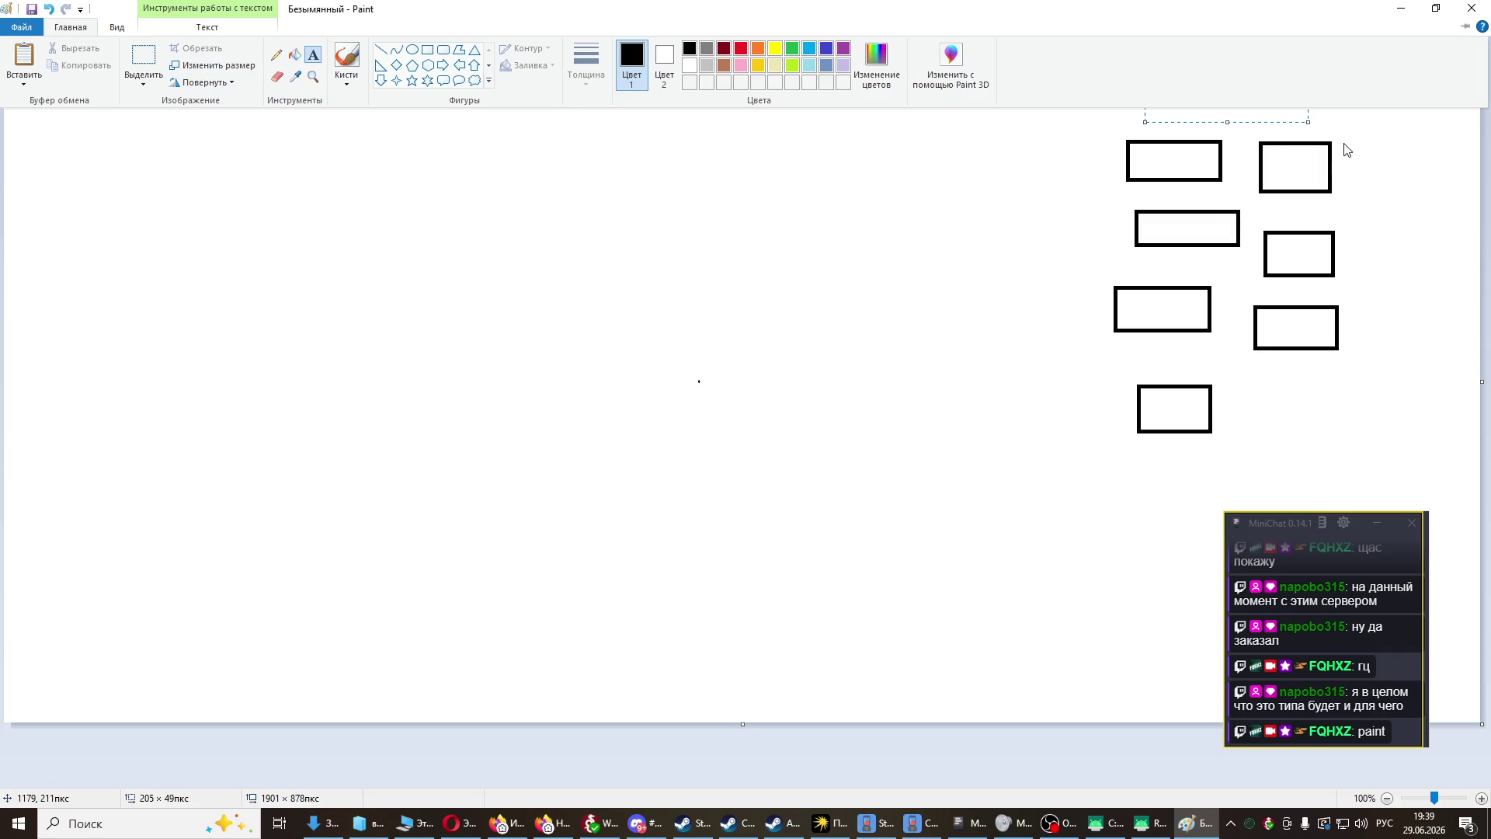
pyautogui.click(1187, 128)
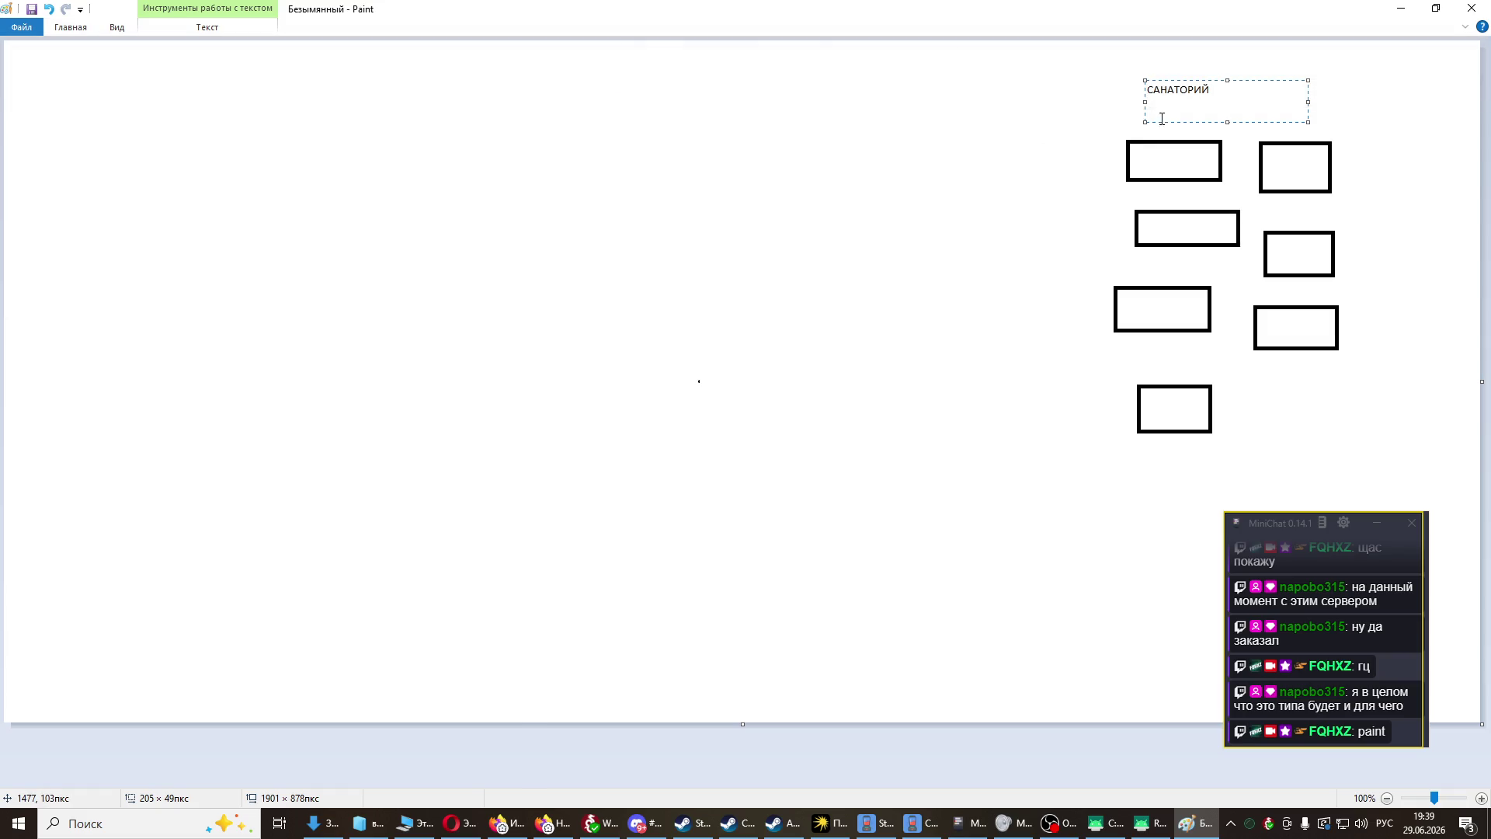
# - Select САНАТОРИЙ and format it as bold at font size 36
pyautogui.doubleClick(1216, 95)
pyautogui.click(184, 32)
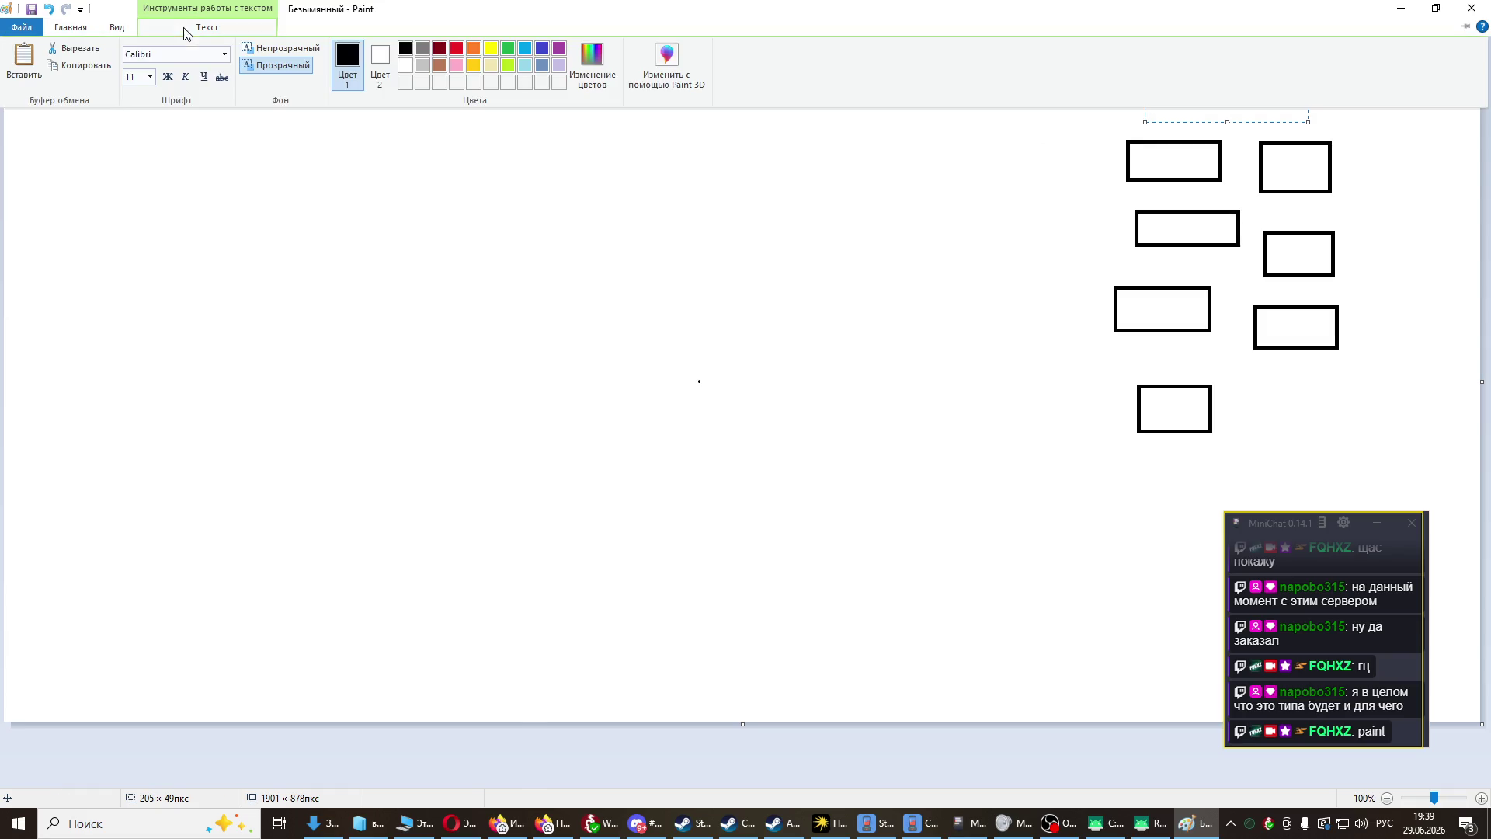
pyautogui.click(150, 77)
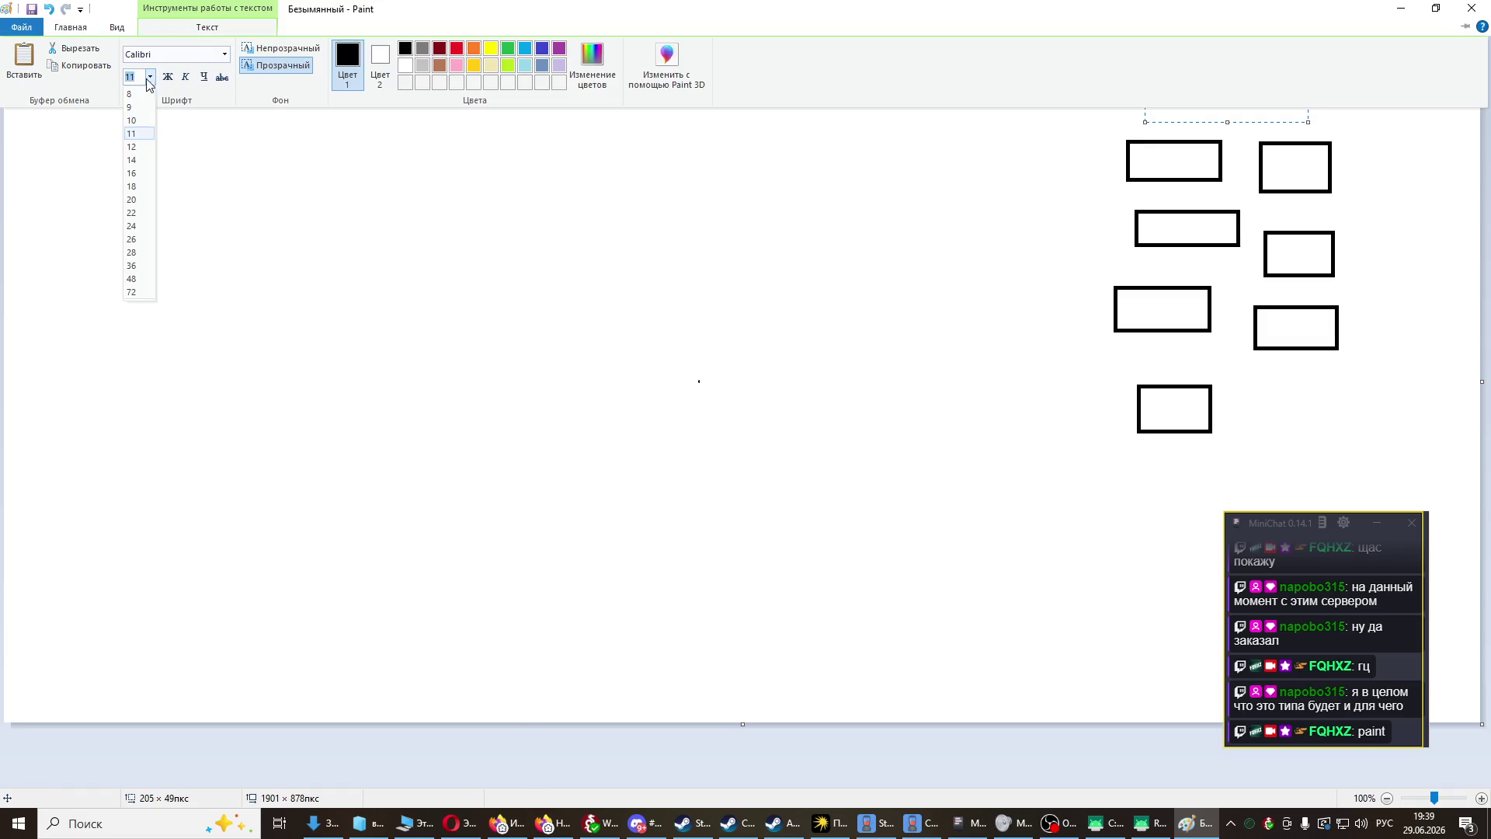
pyautogui.click(133, 267)
pyautogui.click(122, 29)
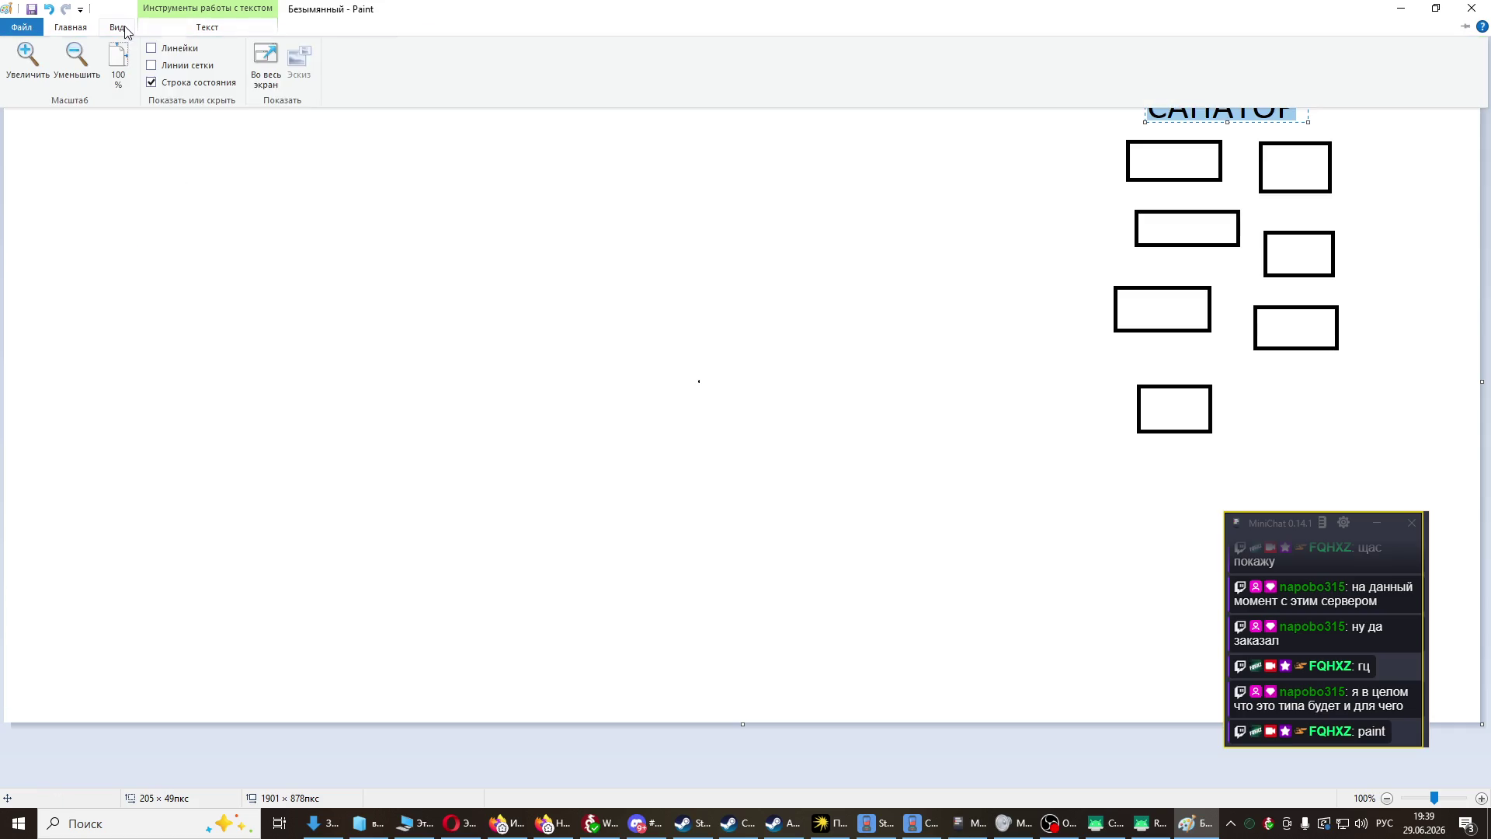
pyautogui.click(191, 31)
pyautogui.click(167, 77)
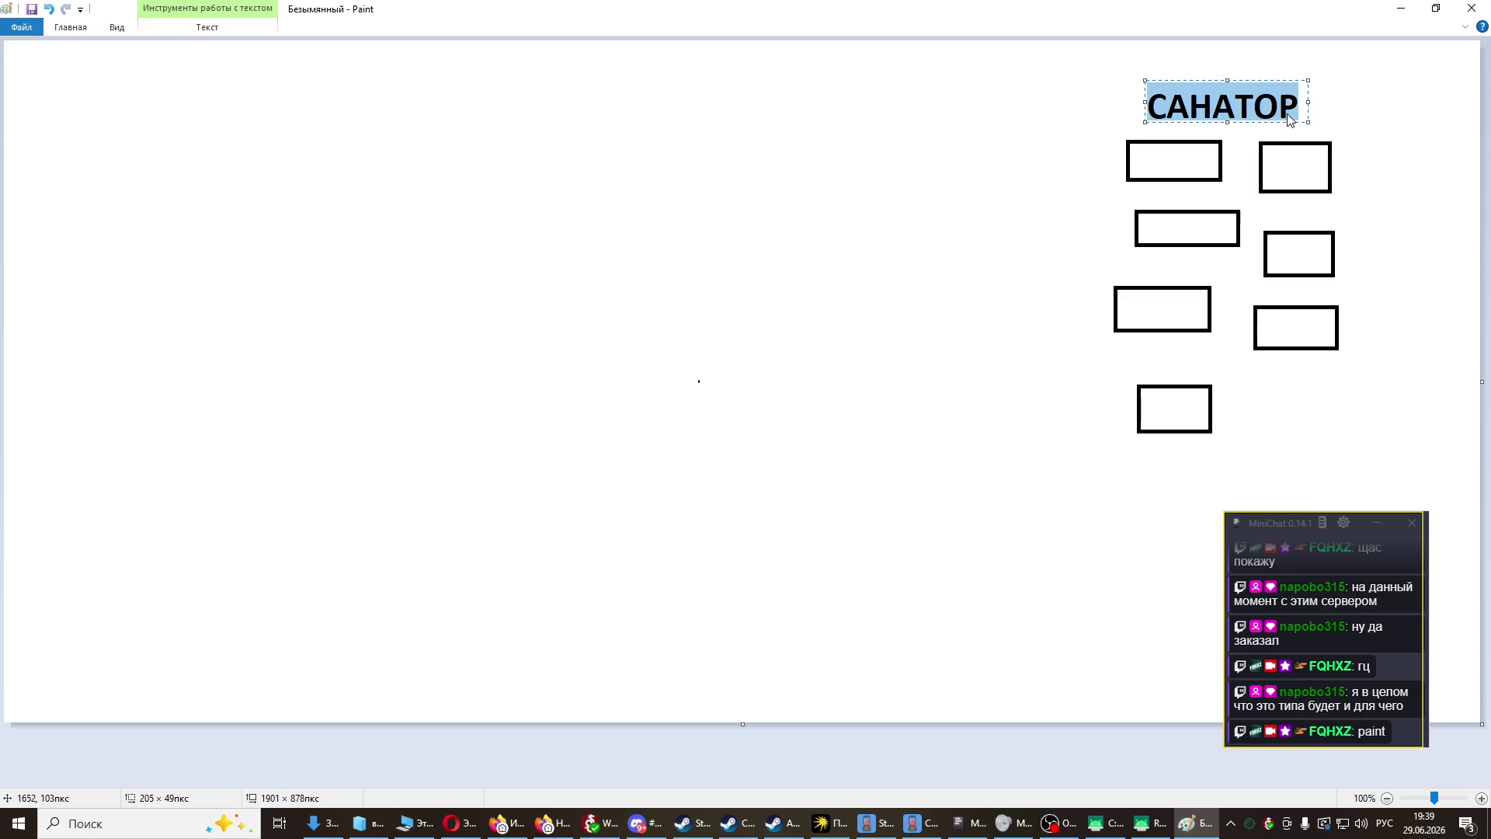
# - Complete the word's ending, widen the text box to one line, and commit the heading
pyautogui.click(1297, 106)
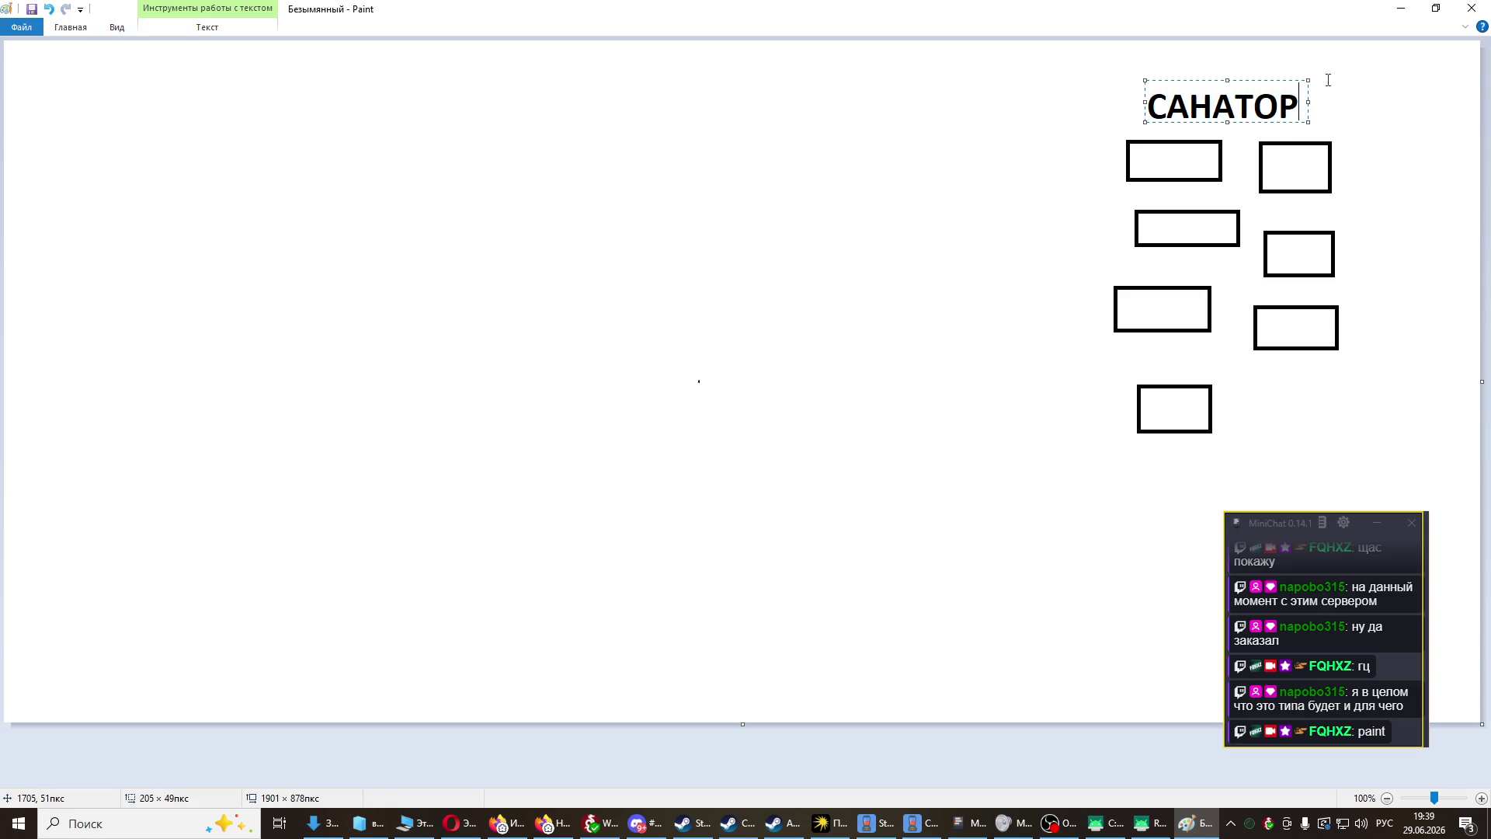
pyautogui.write('ИИЙ')
pyautogui.press('BackSpace')
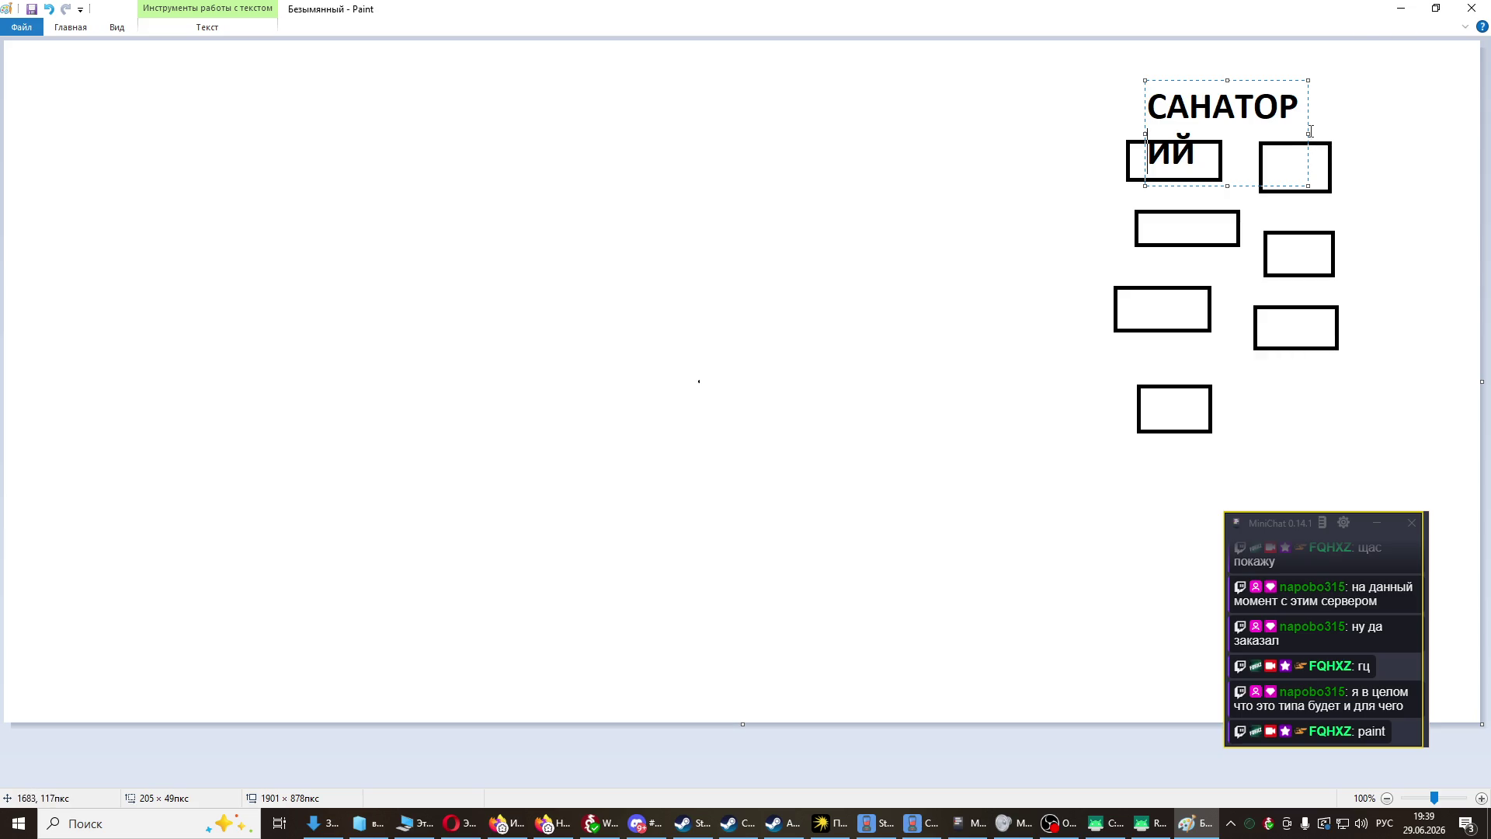
pyautogui.moveTo(1309, 133); pyautogui.dragTo(1419, 132)
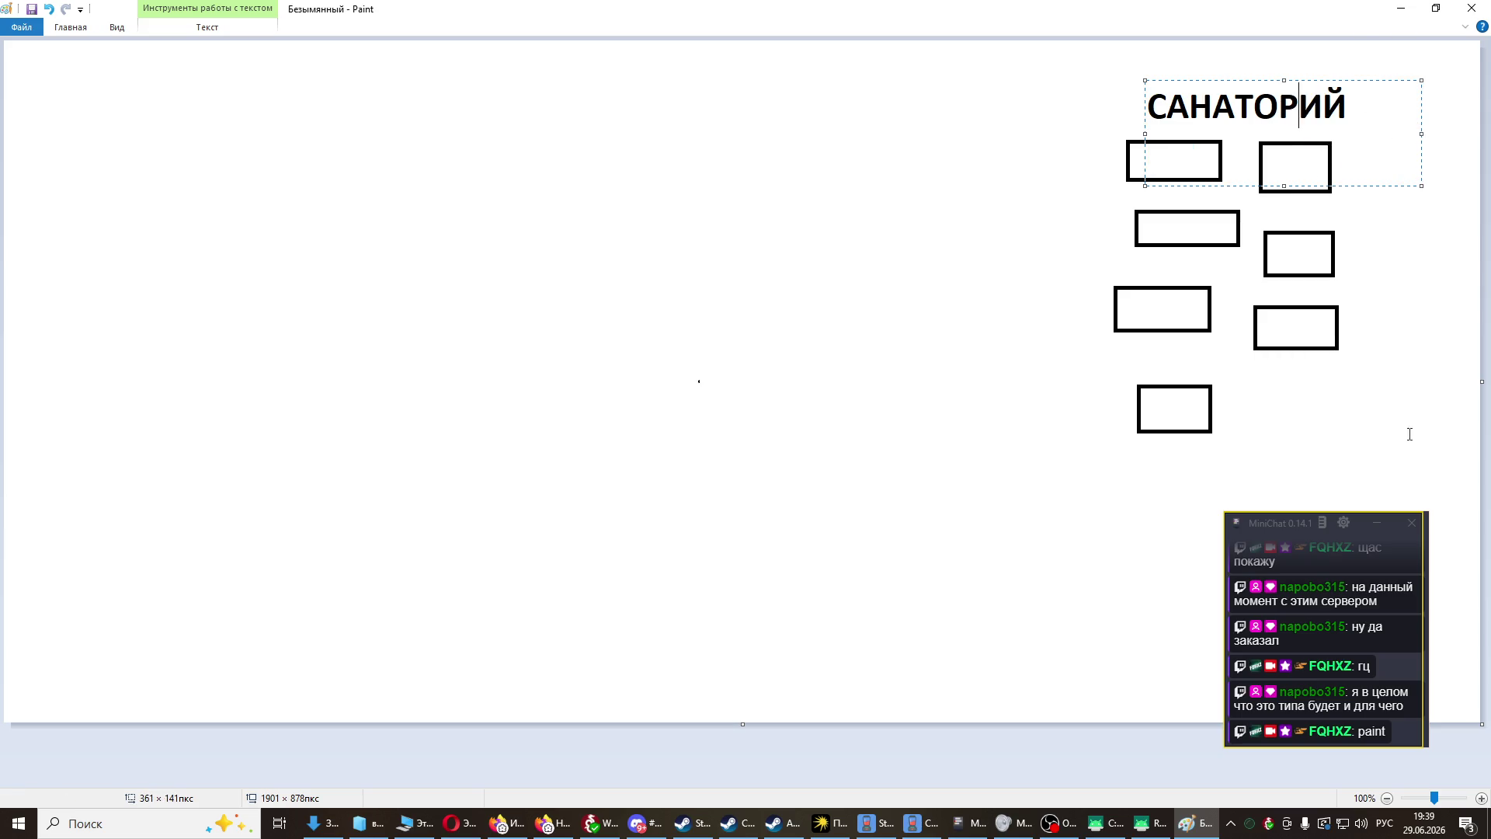
pyautogui.click(1384, 446)
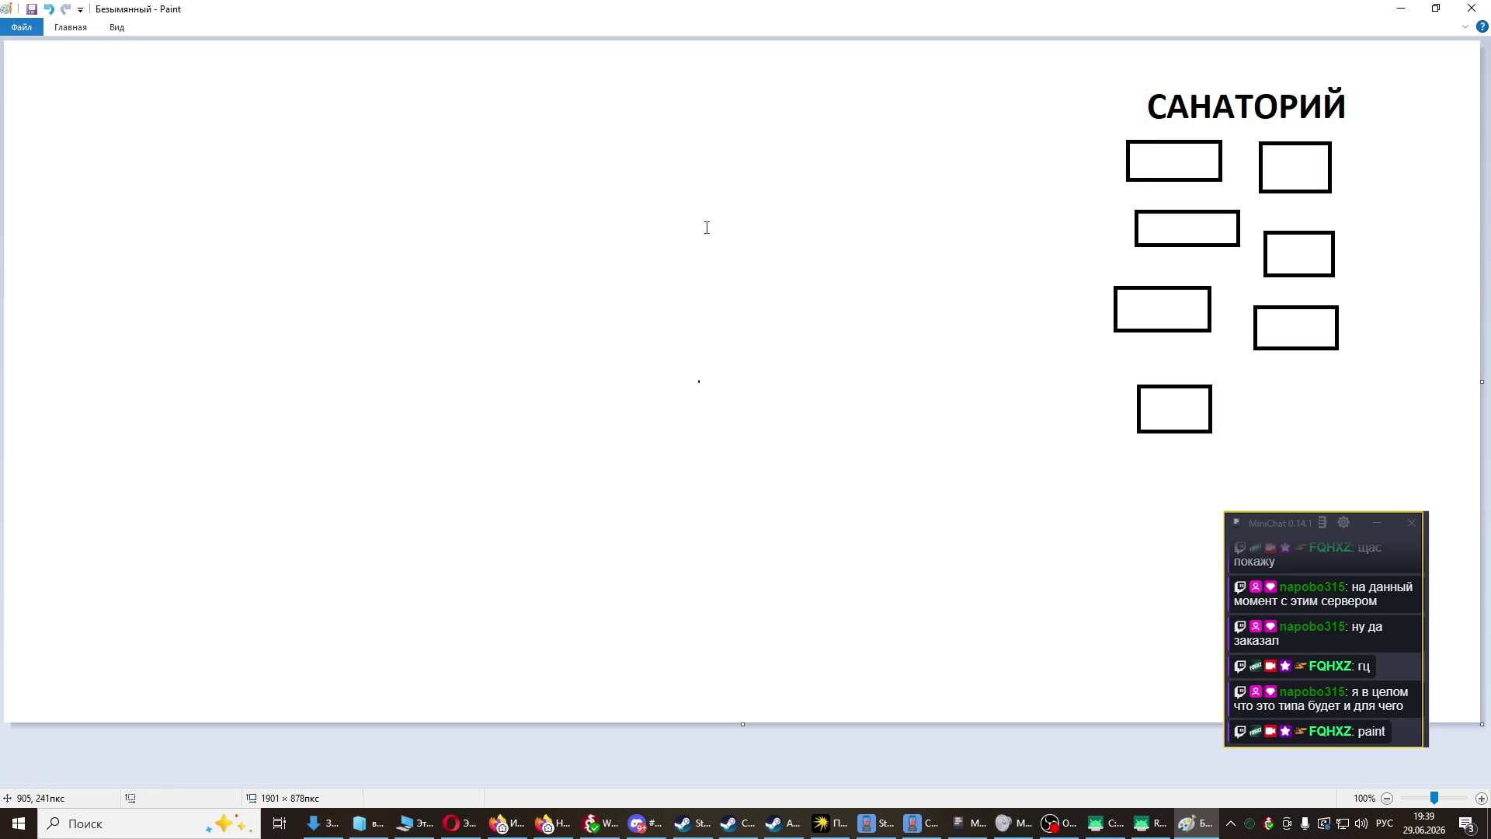
# - Type the ГОРОД heading in a text box at the top left
pyautogui.moveTo(45, 74)
pyautogui.mouseDown()
pyautogui.moveTo(163, 173)
pyautogui.moveTo(210, 183)
pyautogui.mouseUp()
pyautogui.click(117, 27)
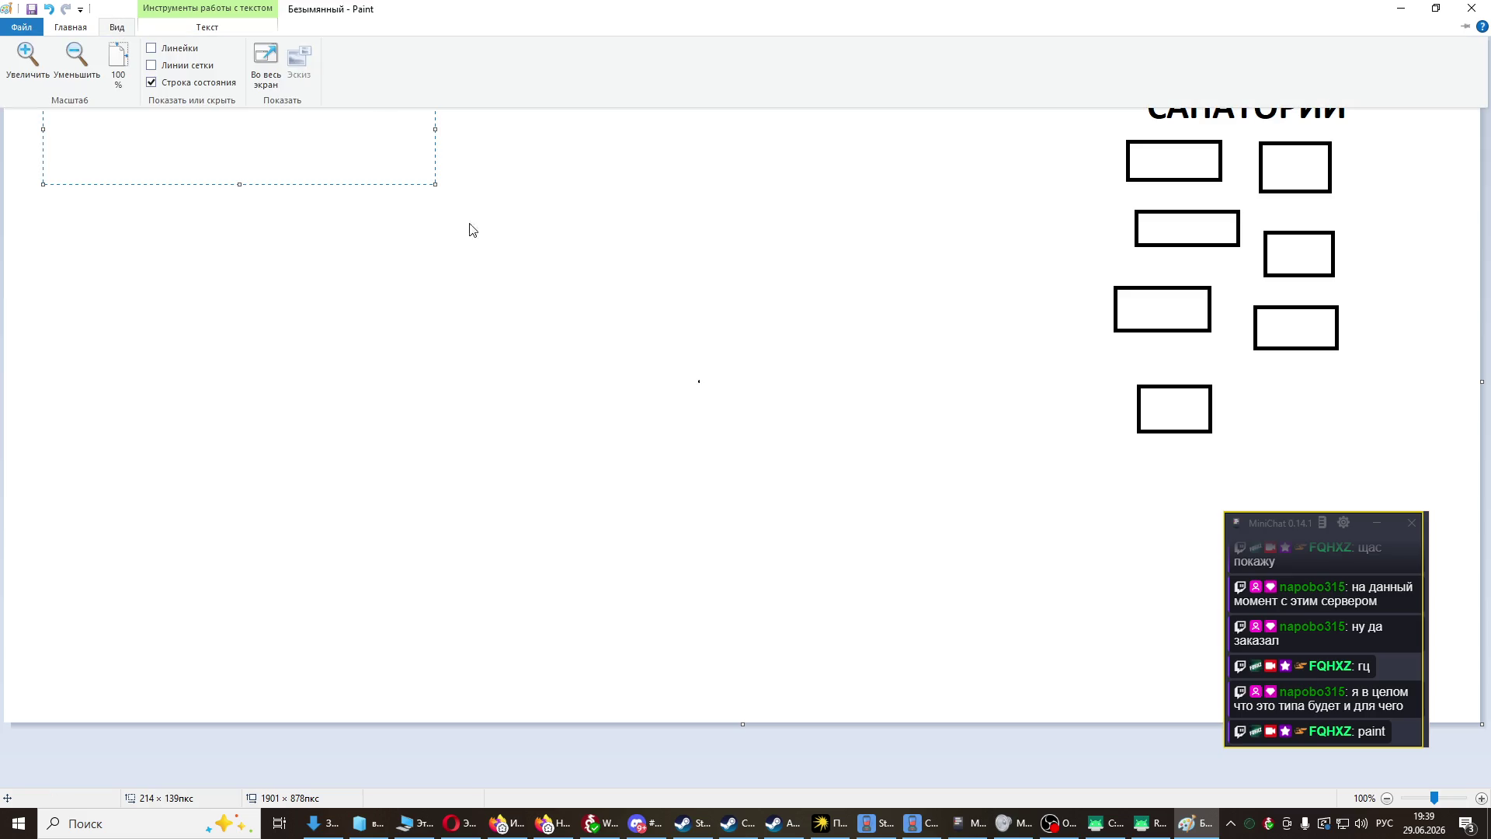
pyautogui.click(151, 131)
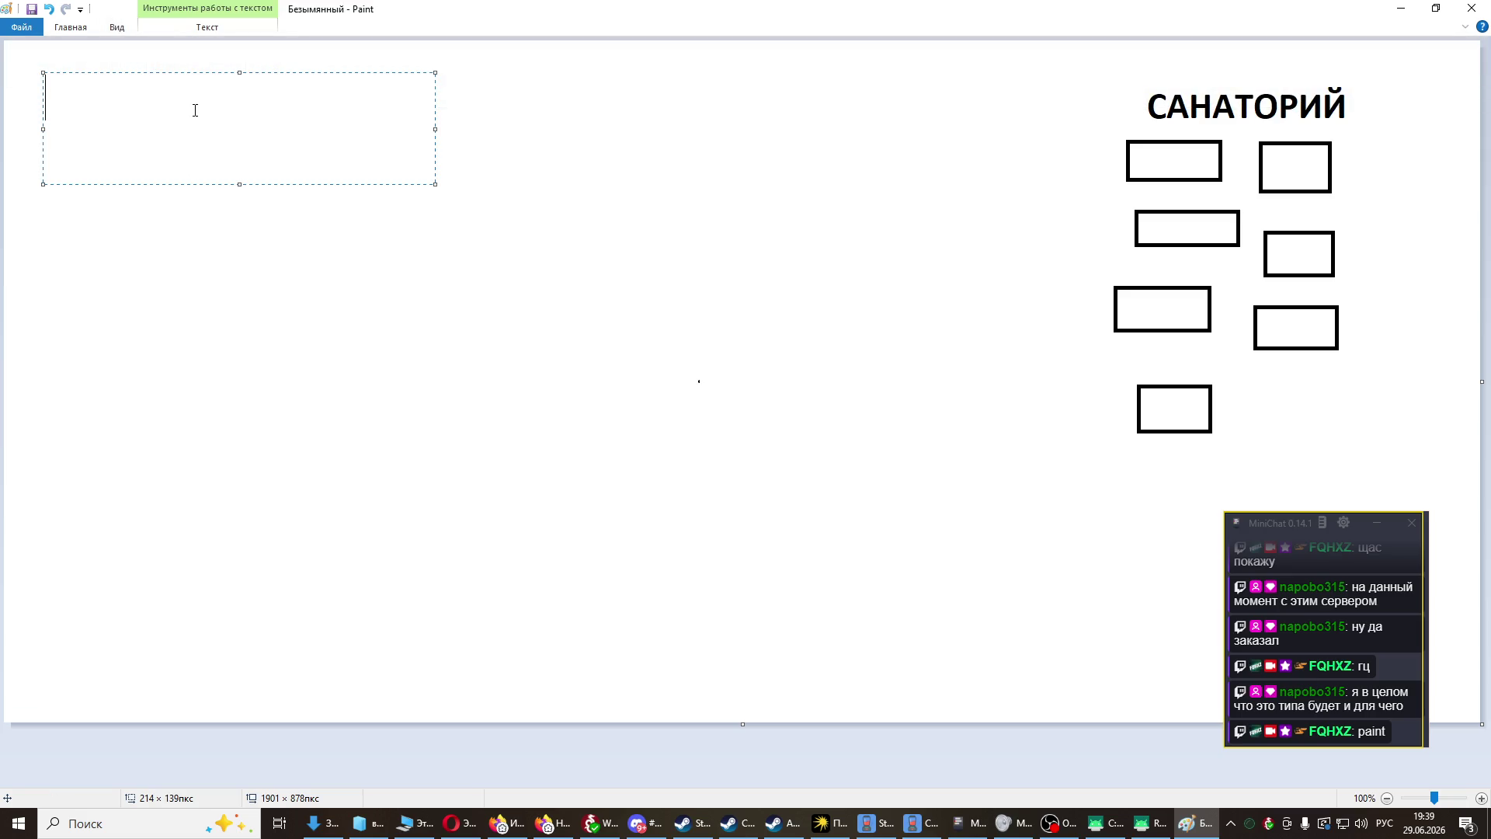
pyautogui.write('ГРО')
pyautogui.press('BackSpace')
pyautogui.press('BackSpace')
pyautogui.write('О')
pyautogui.write('РОД')
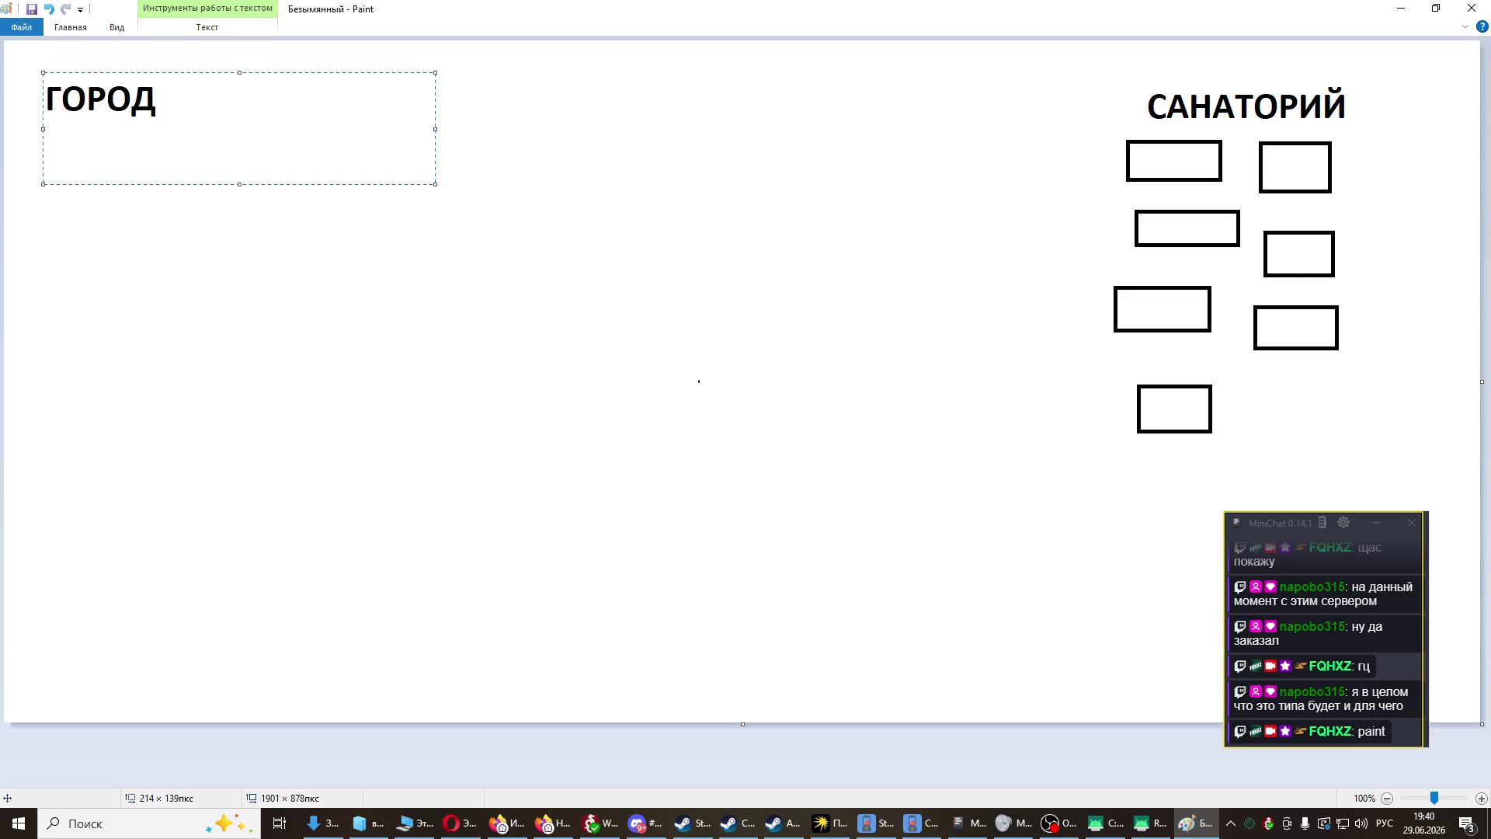
pyautogui.click(269, 260)
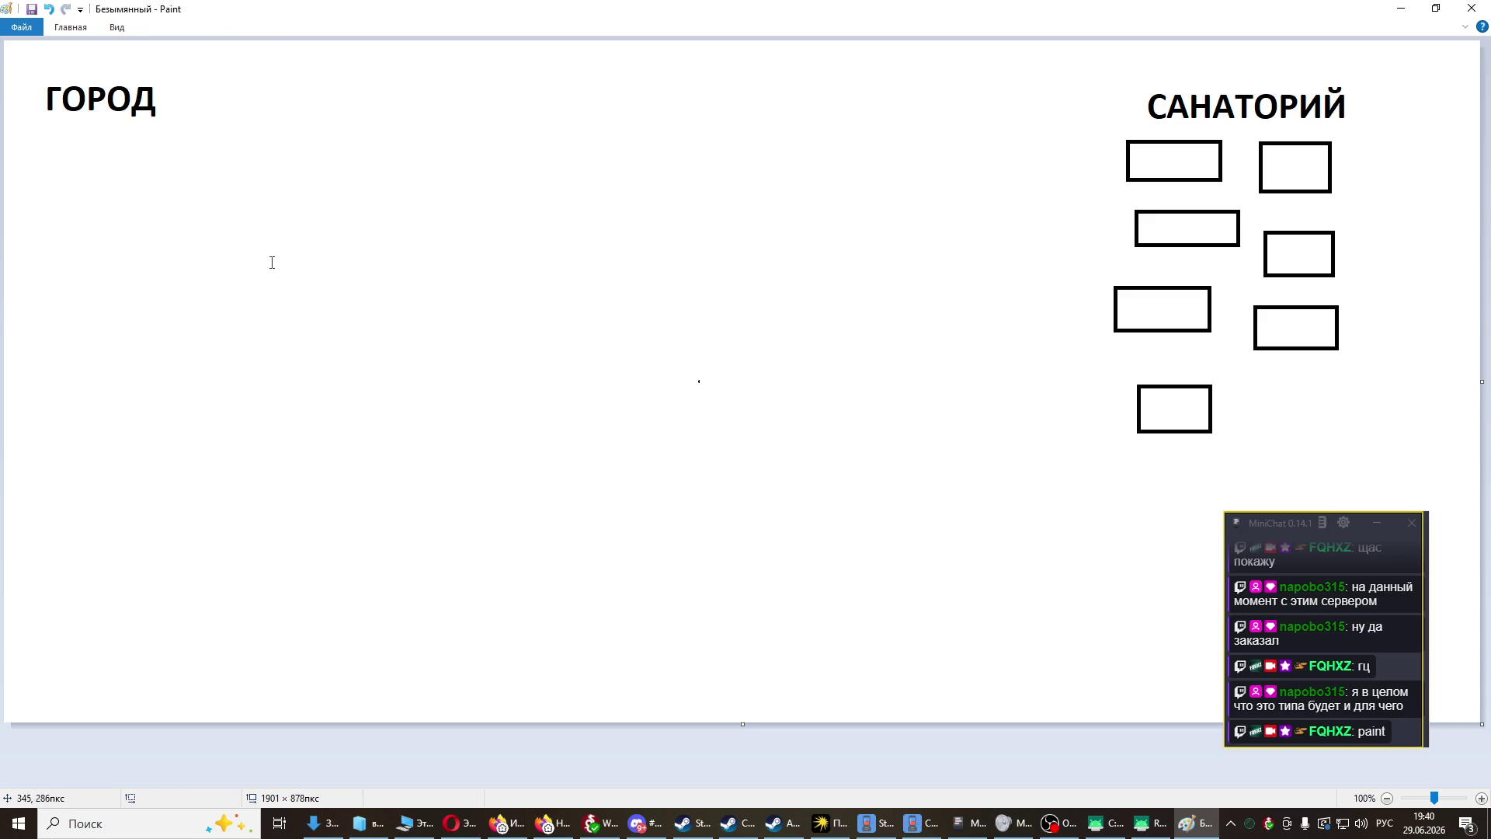
# - Draw a rectangle under ГОРОД and a larger rectangle near the bottom centre
pyautogui.click(116, 27)
pyautogui.click(71, 28)
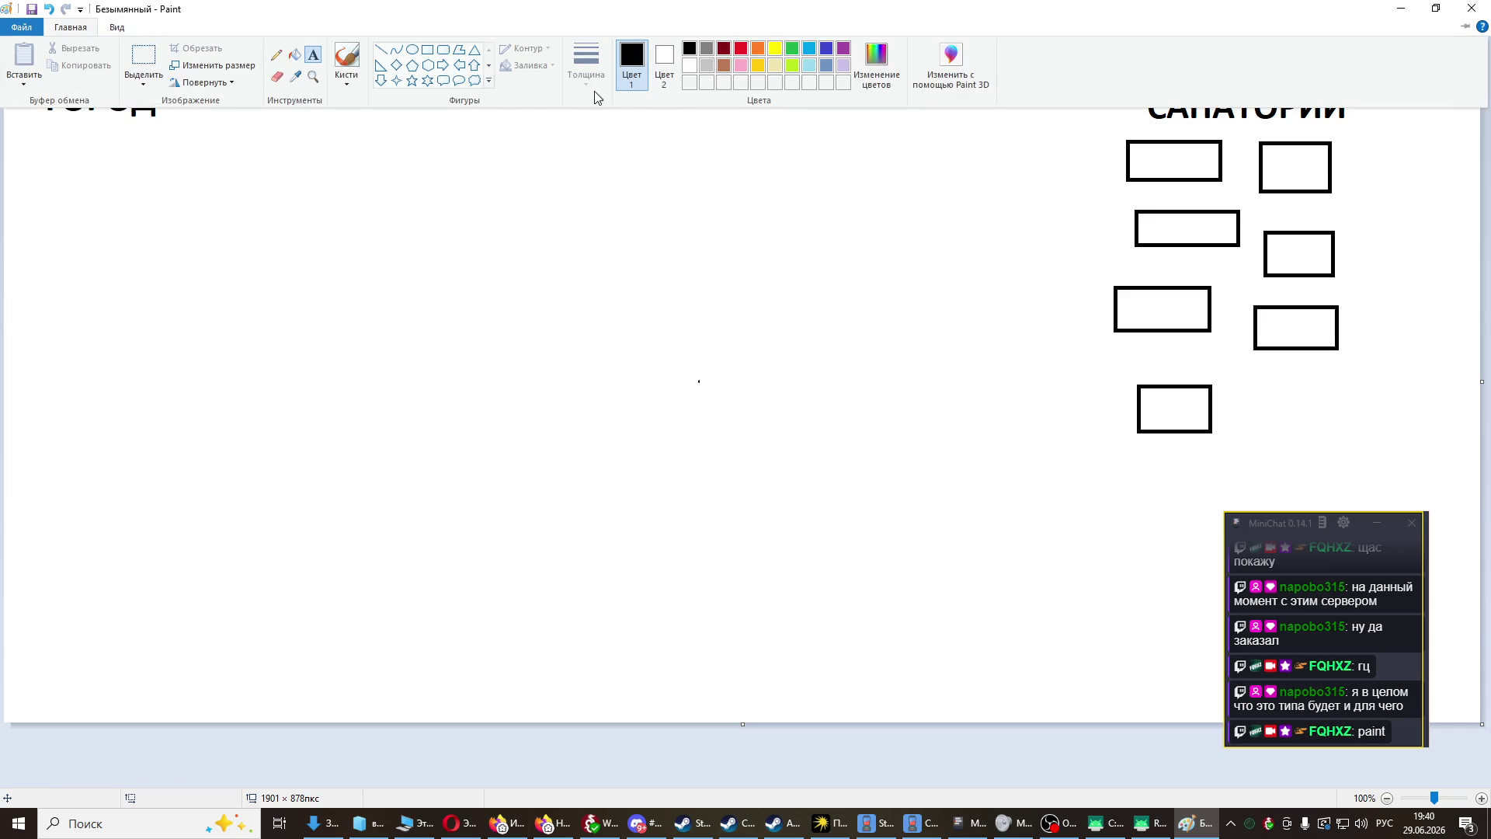
pyautogui.click(427, 49)
pyautogui.moveTo(39, 142); pyautogui.dragTo(184, 227)
pyautogui.click(238, 338)
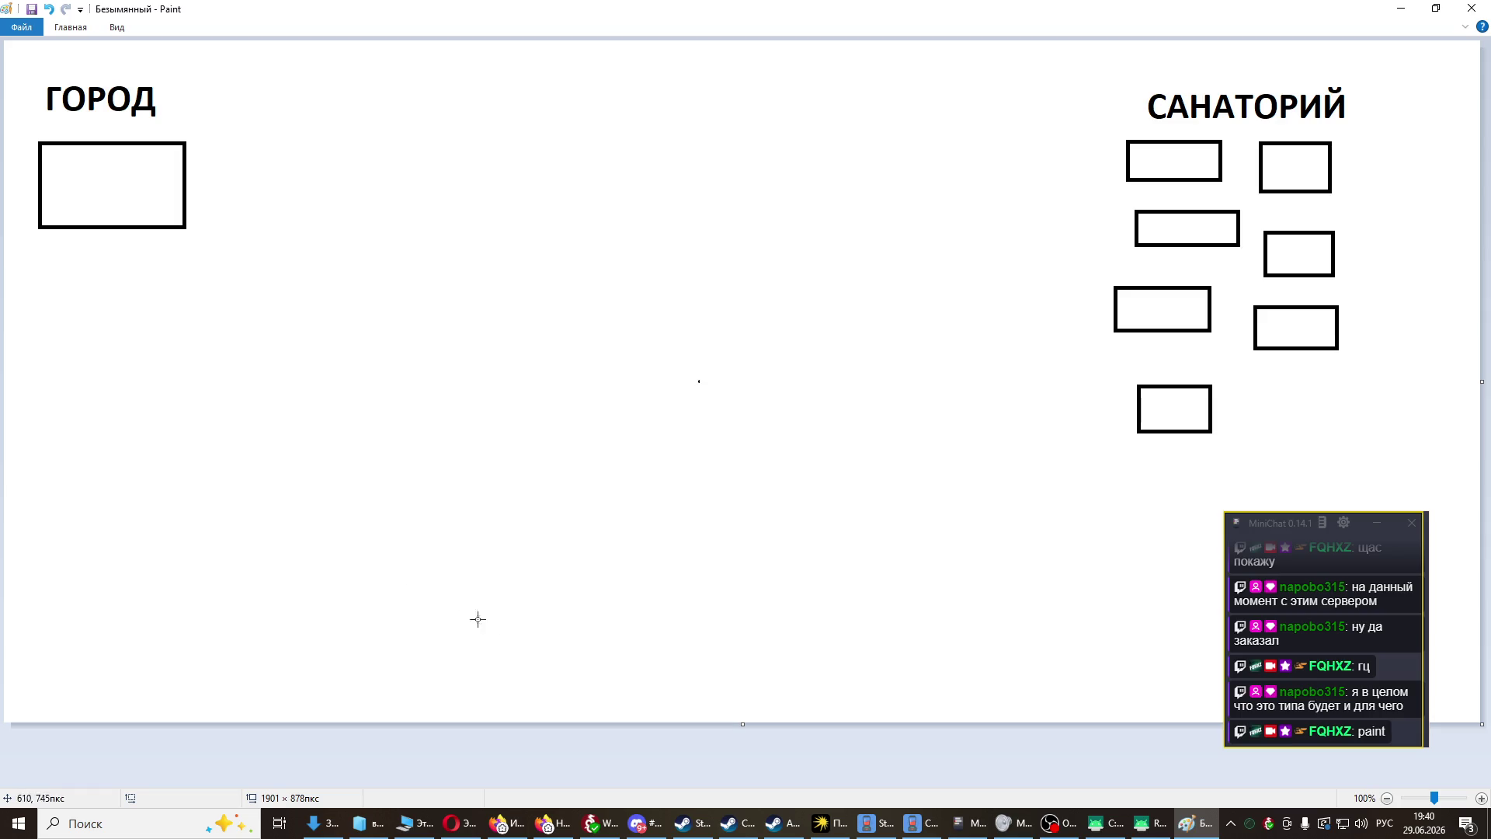
pyautogui.moveTo(465, 543)
pyautogui.mouseDown()
pyautogui.moveTo(492, 570)
pyautogui.moveTo(676, 632)
pyautogui.moveTo(664, 648)
pyautogui.mouseUp()
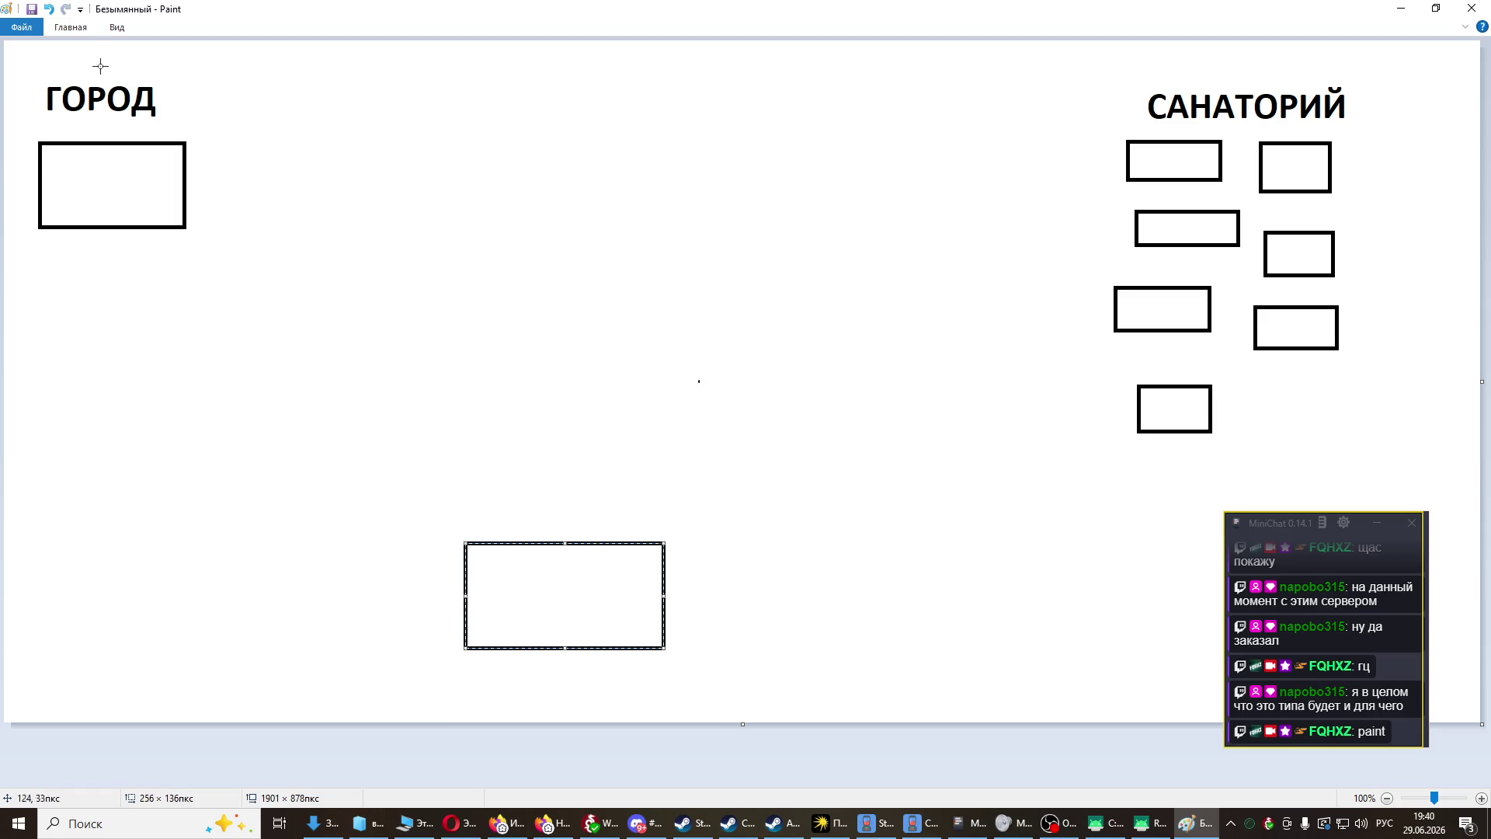
pyautogui.click(119, 28)
pyautogui.click(85, 29)
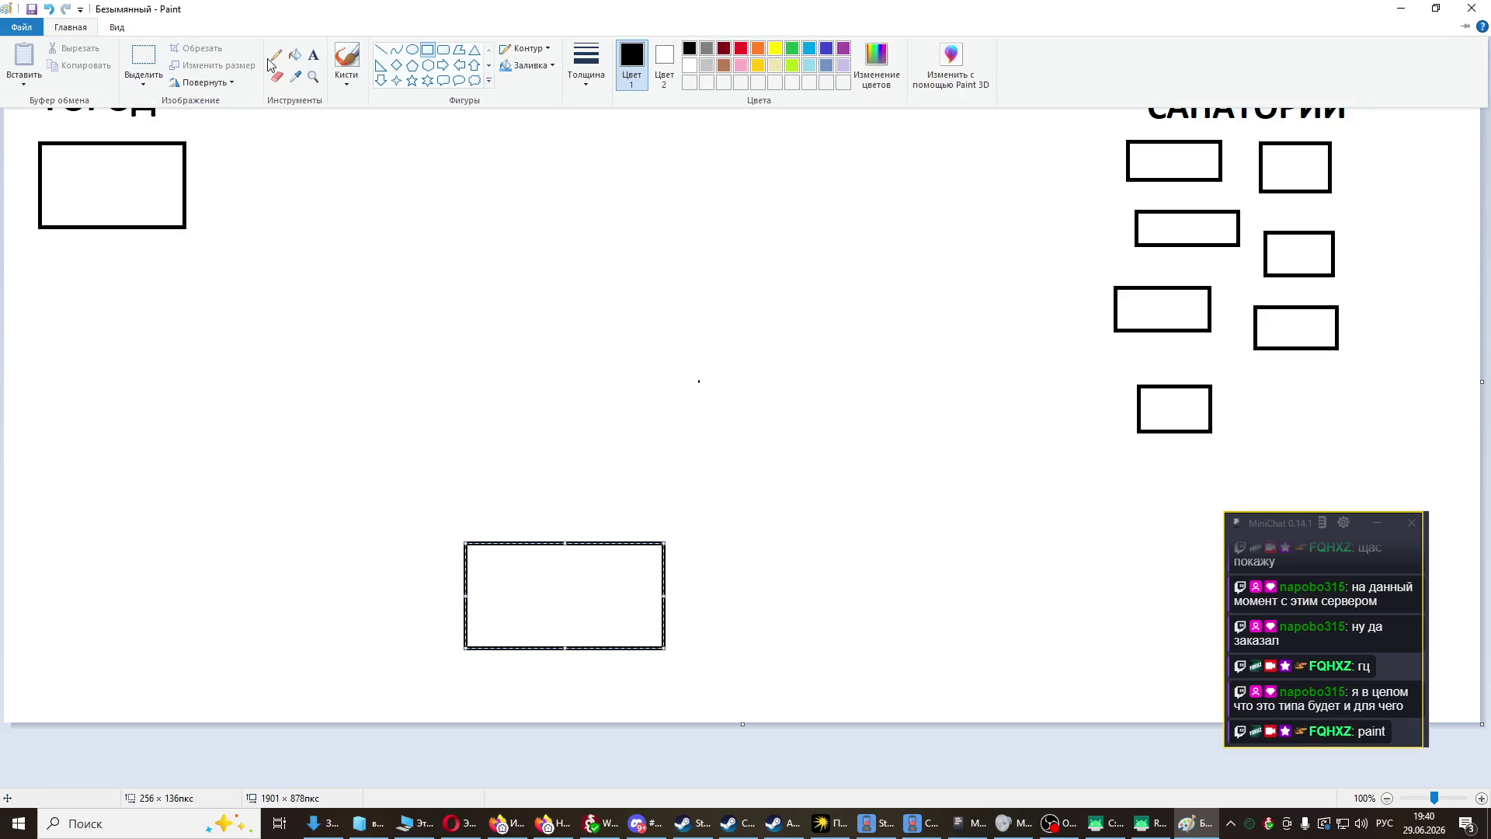
pyautogui.click(312, 62)
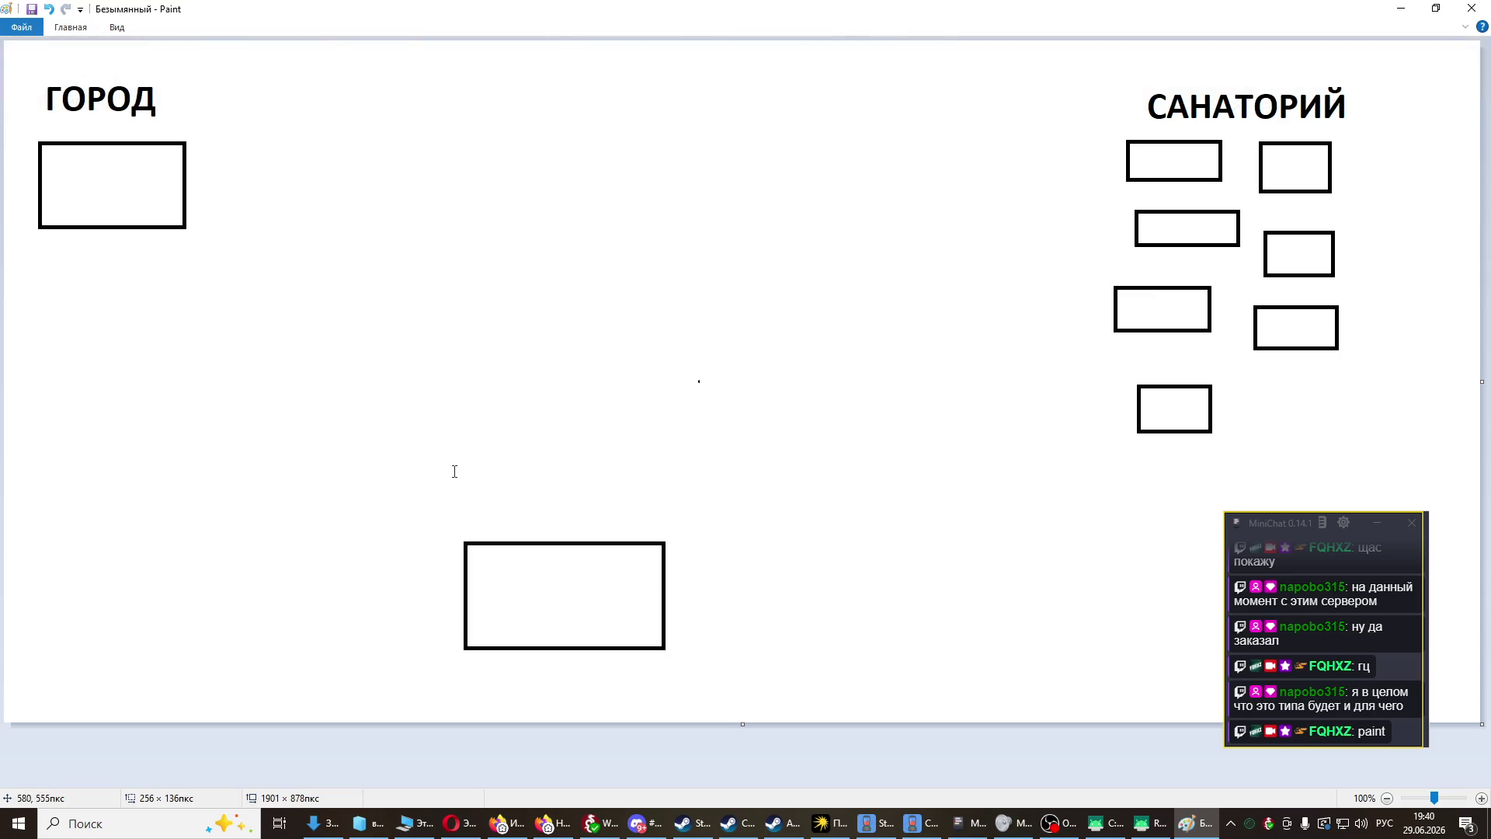
# - Add the СЕСТРА label just above the lower box
pyautogui.moveTo(447, 443); pyautogui.dragTo(718, 523)
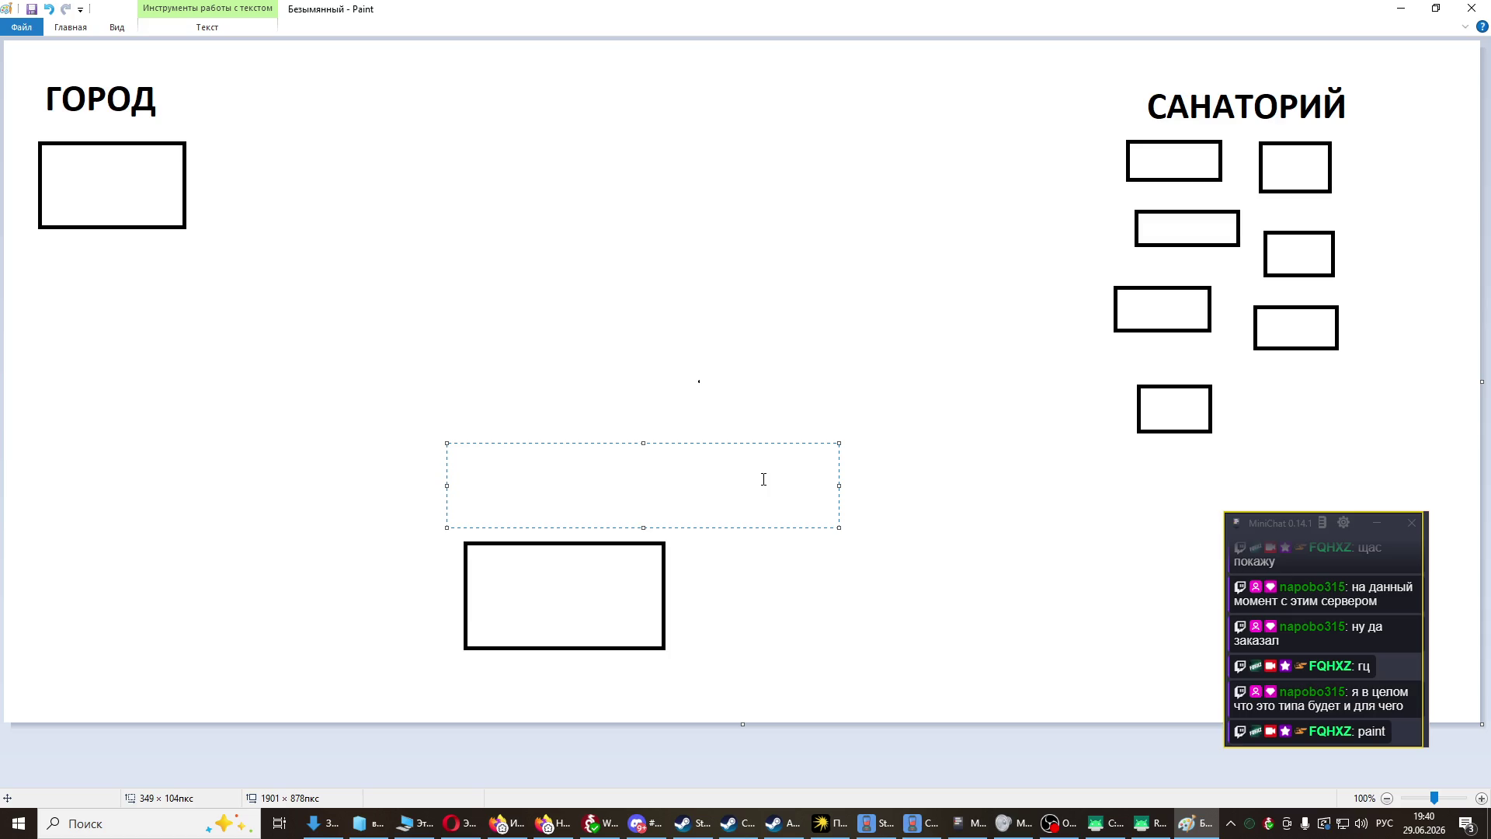
pyautogui.write('СЕСТРА')
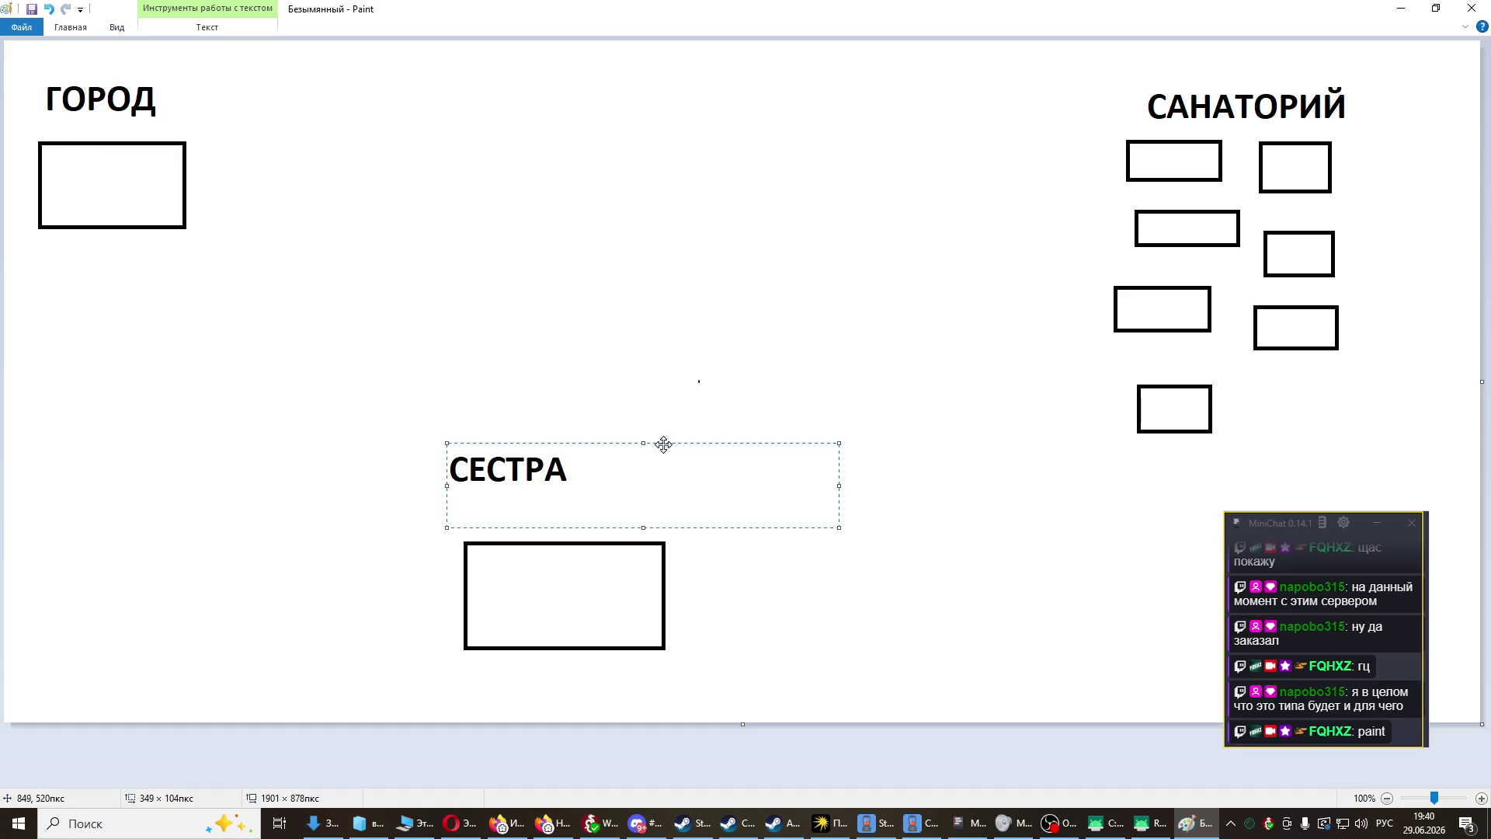
pyautogui.moveTo(664, 444)
pyautogui.mouseDown()
pyautogui.moveTo(706, 453)
pyautogui.moveTo(716, 483)
pyautogui.mouseUp()
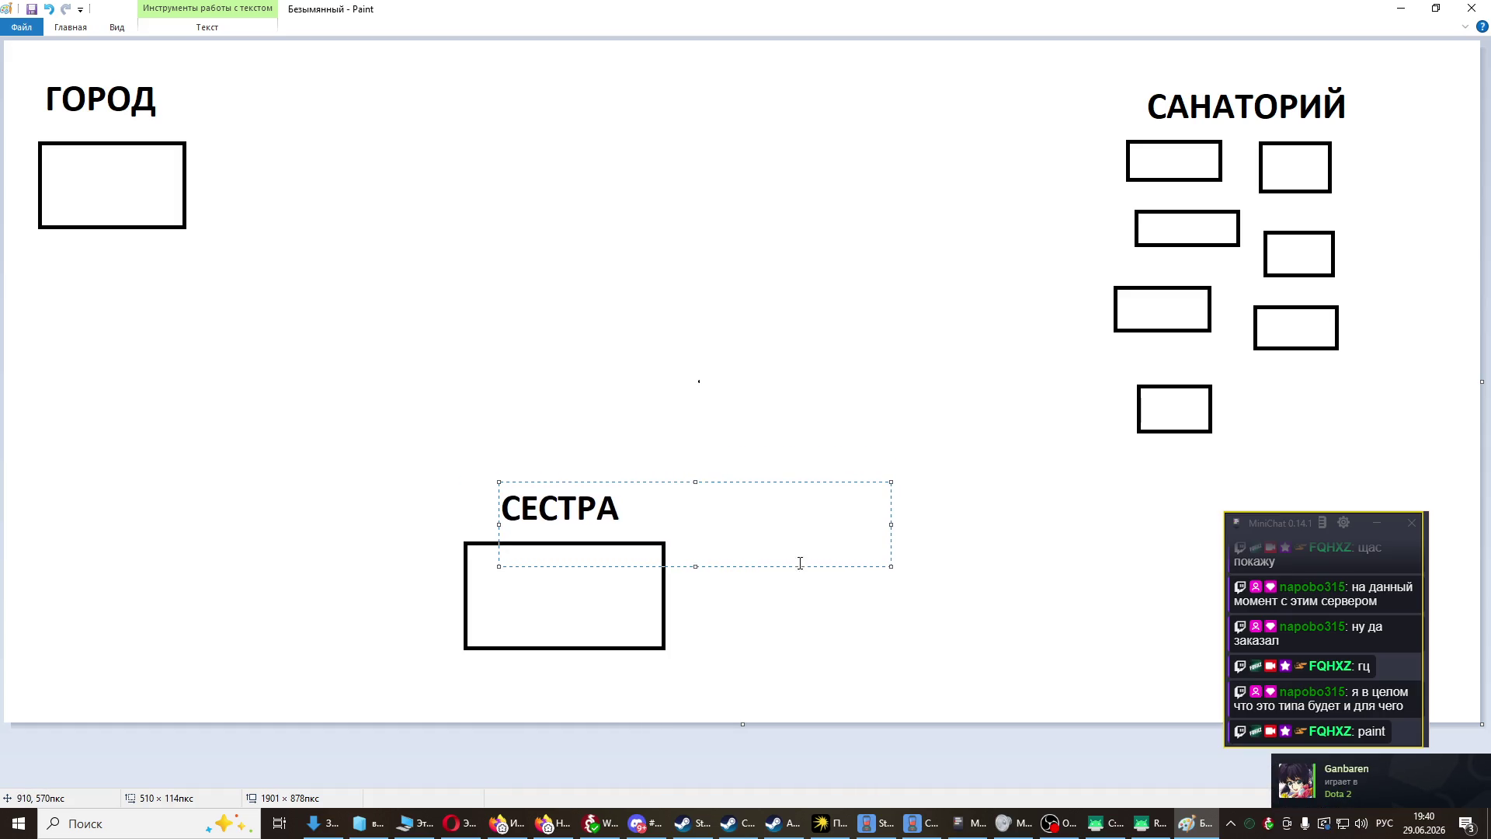
pyautogui.click(916, 689)
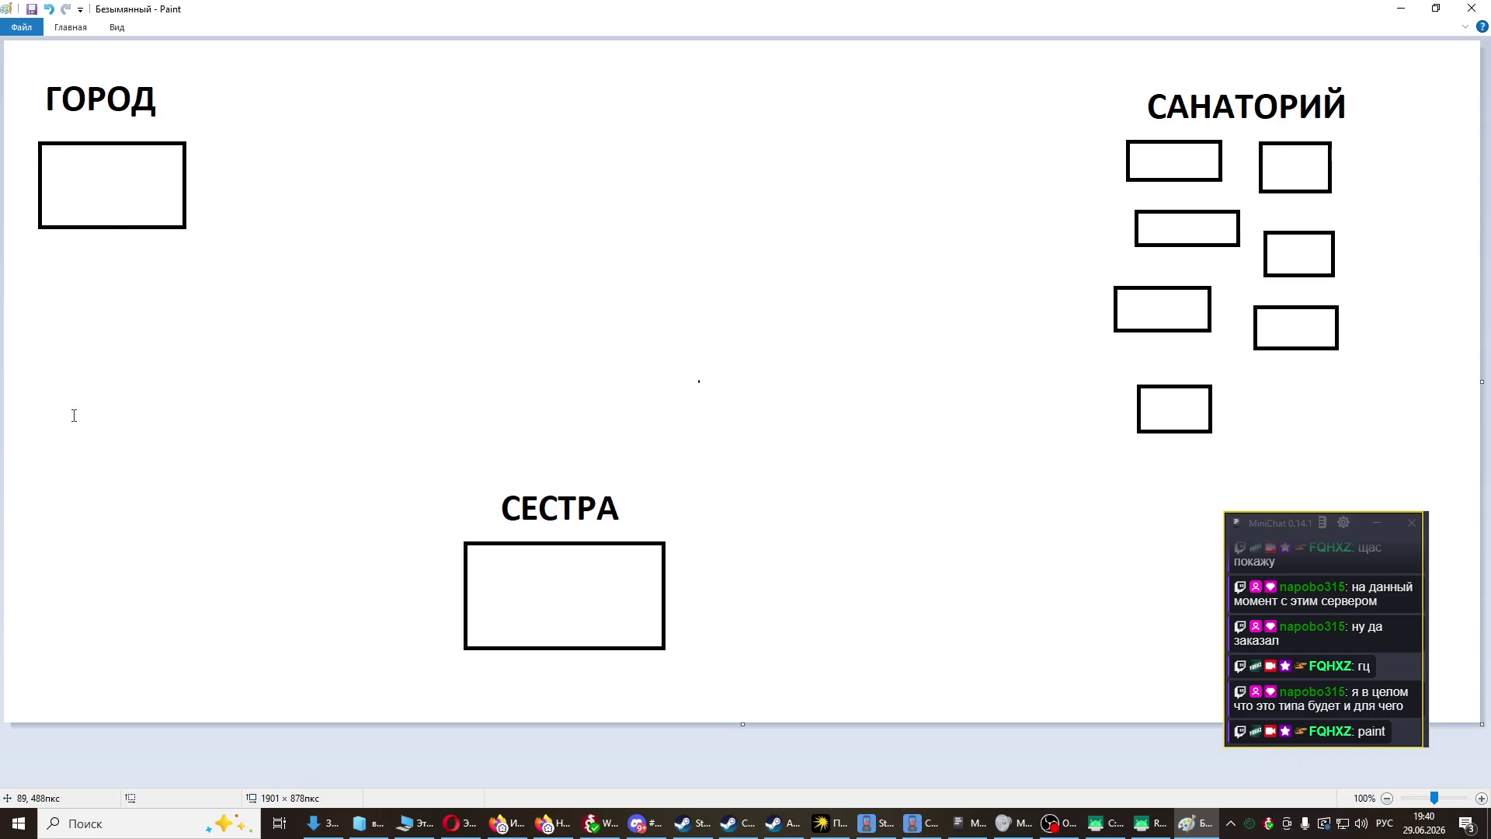
# - Type ЛЮБАЯ ТОЧКА МИРА and move it to the top centre of the canvas
pyautogui.moveTo(33, 513); pyautogui.dragTo(268, 574)
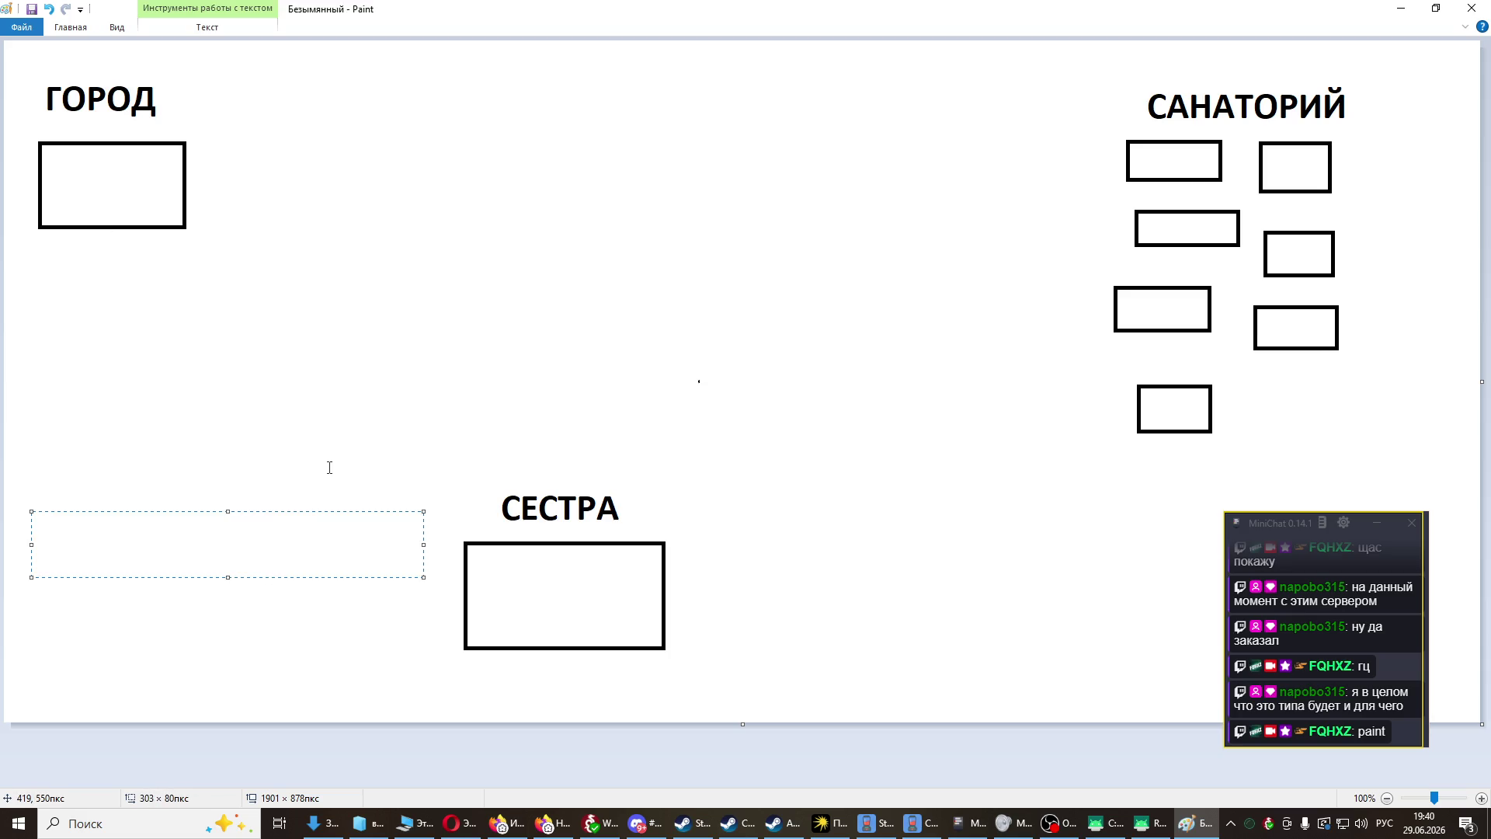
pyautogui.write('ЛЮБАЯ ')
pyautogui.write('ТОЧКА МИРА')
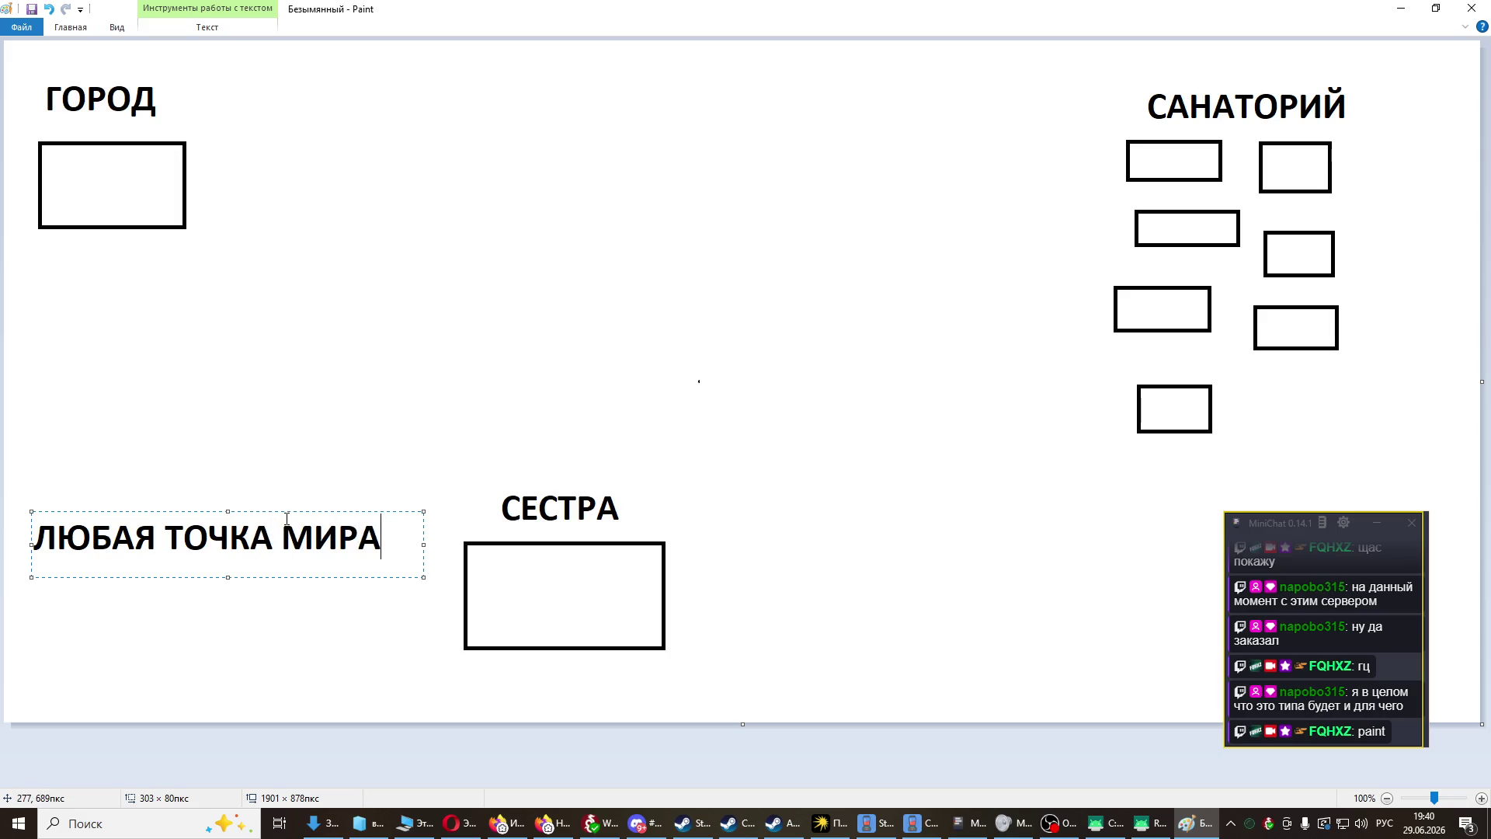
pyautogui.moveTo(280, 510)
pyautogui.mouseDown()
pyautogui.moveTo(626, 160)
pyautogui.moveTo(712, 44)
pyautogui.mouseUp()
pyautogui.click(795, 289)
# - Select the six-pointed star shape from the drawing tools
pyautogui.click(107, 31)
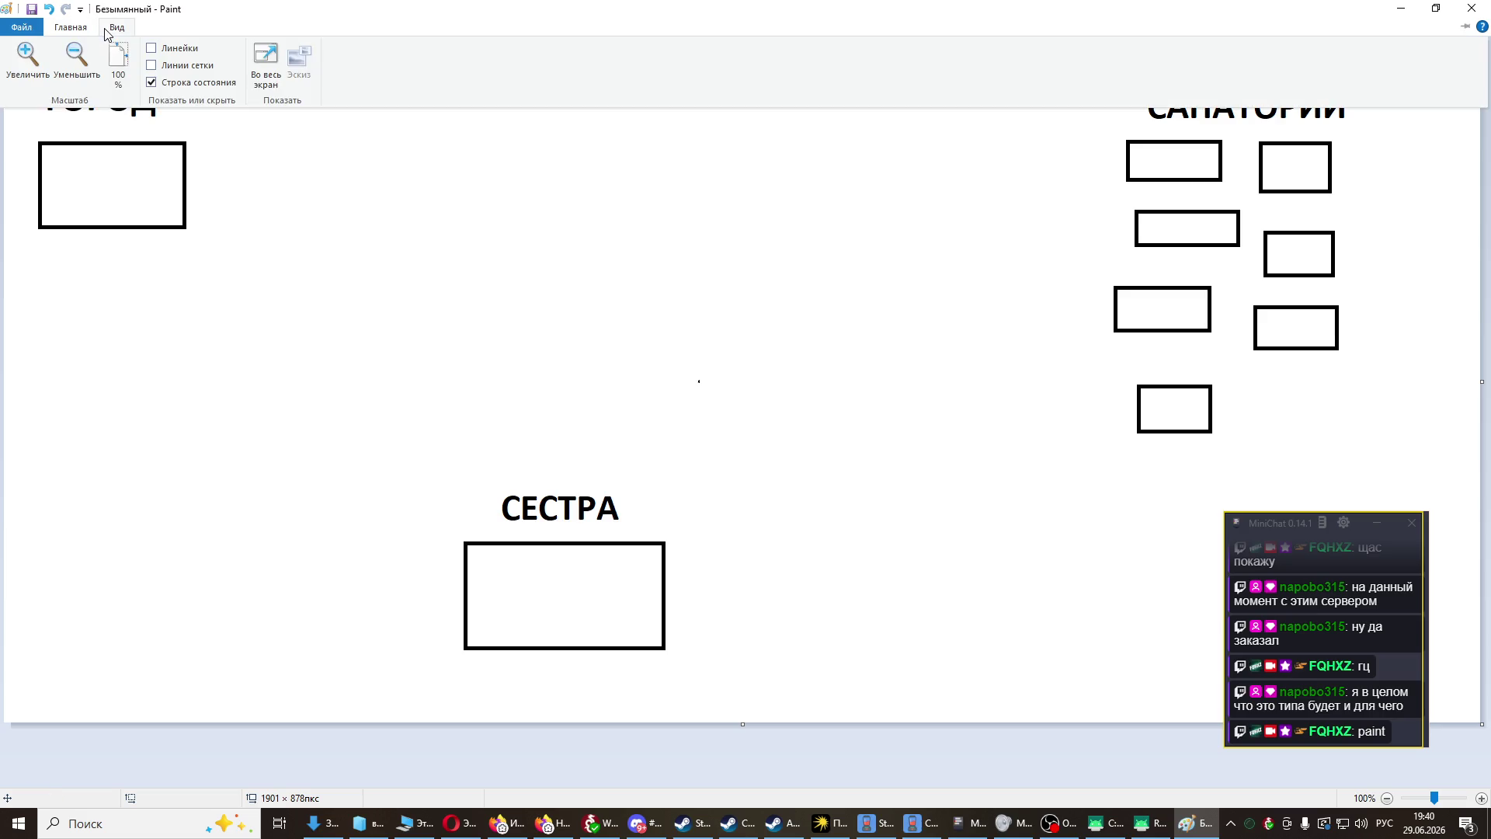
pyautogui.click(71, 27)
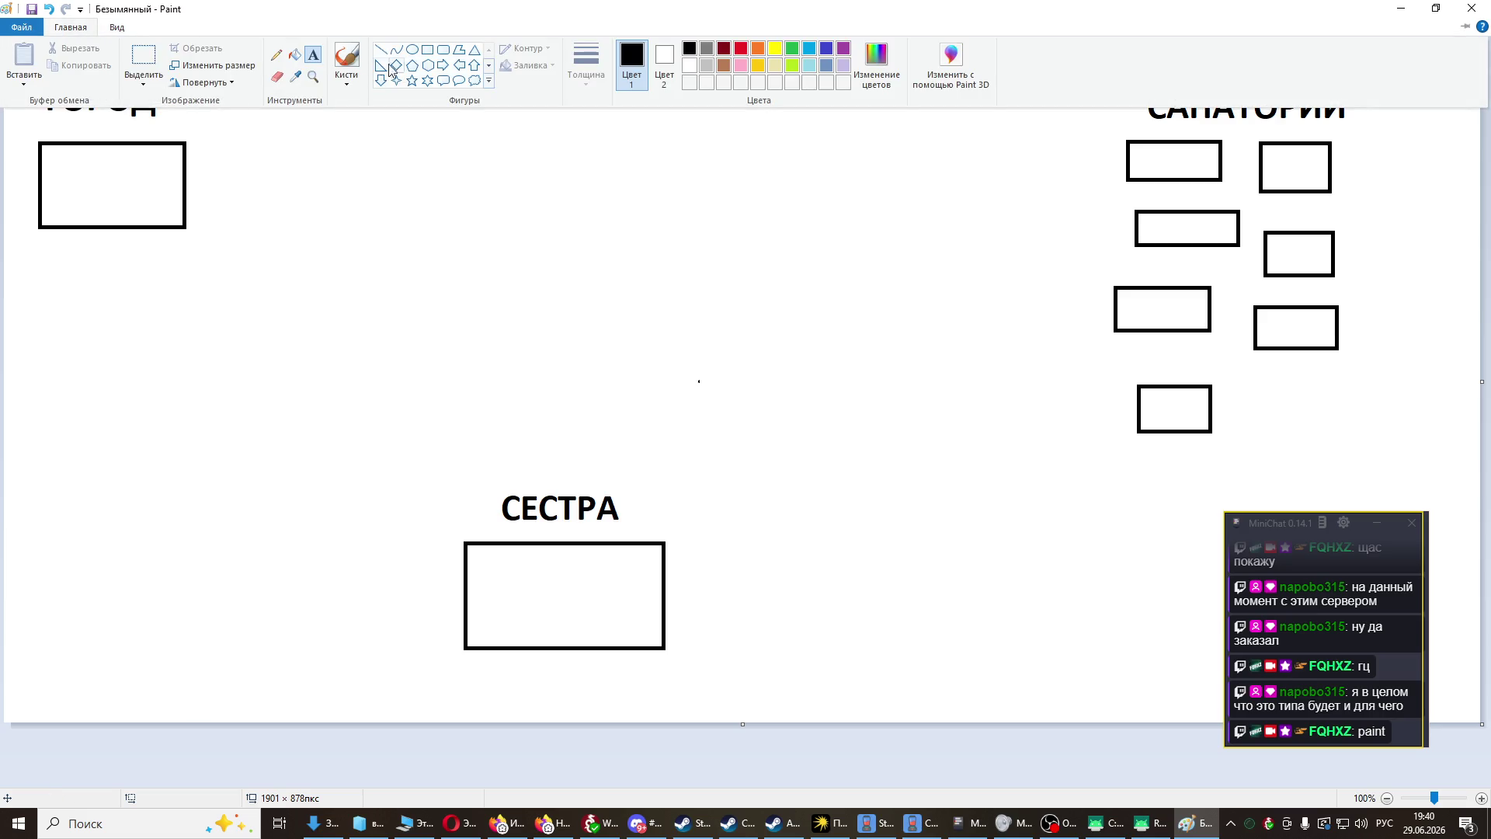
pyautogui.click(426, 96)
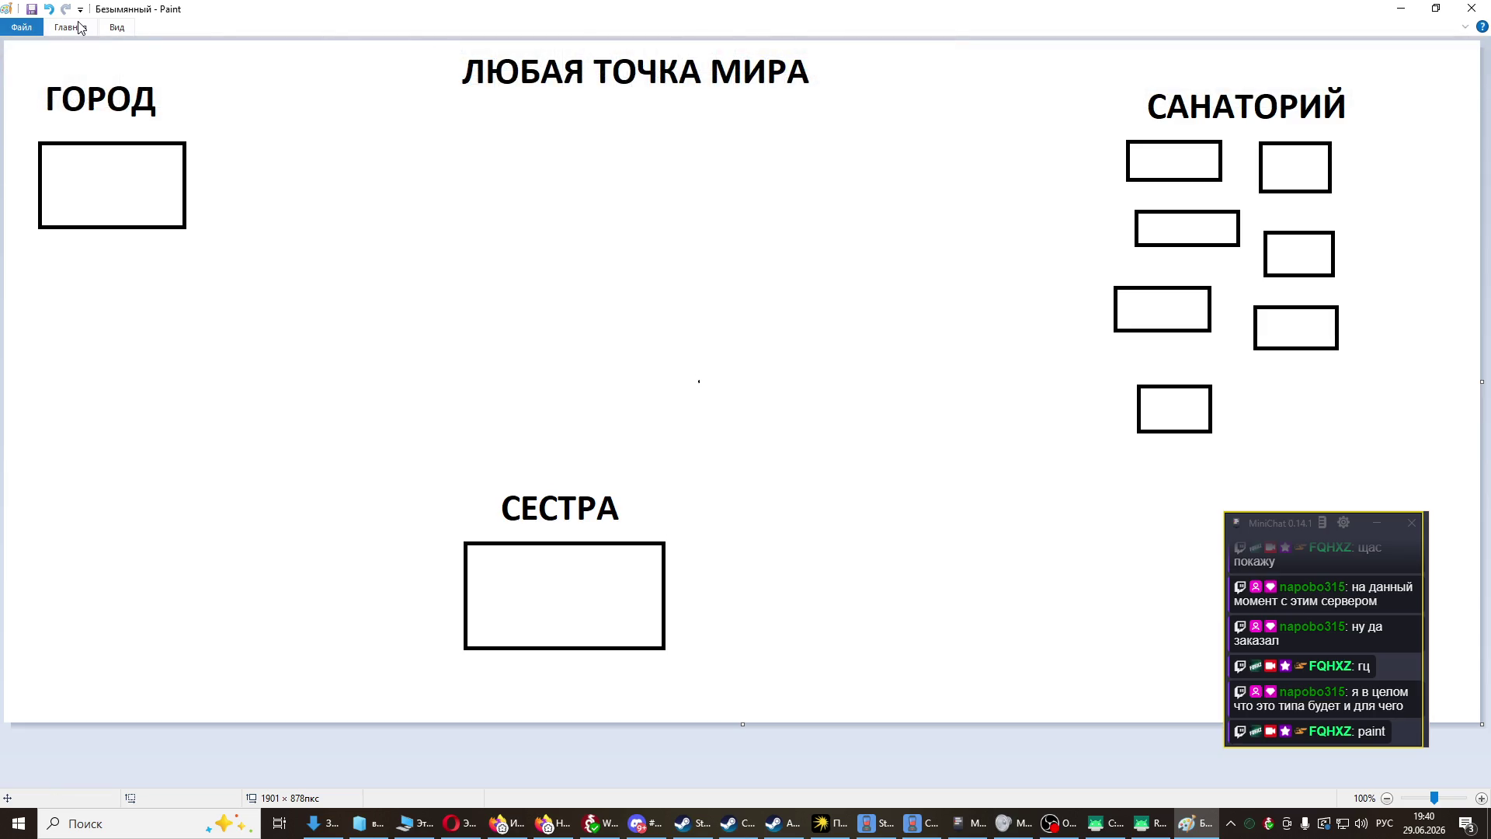
pyautogui.click(120, 28)
pyautogui.click(76, 29)
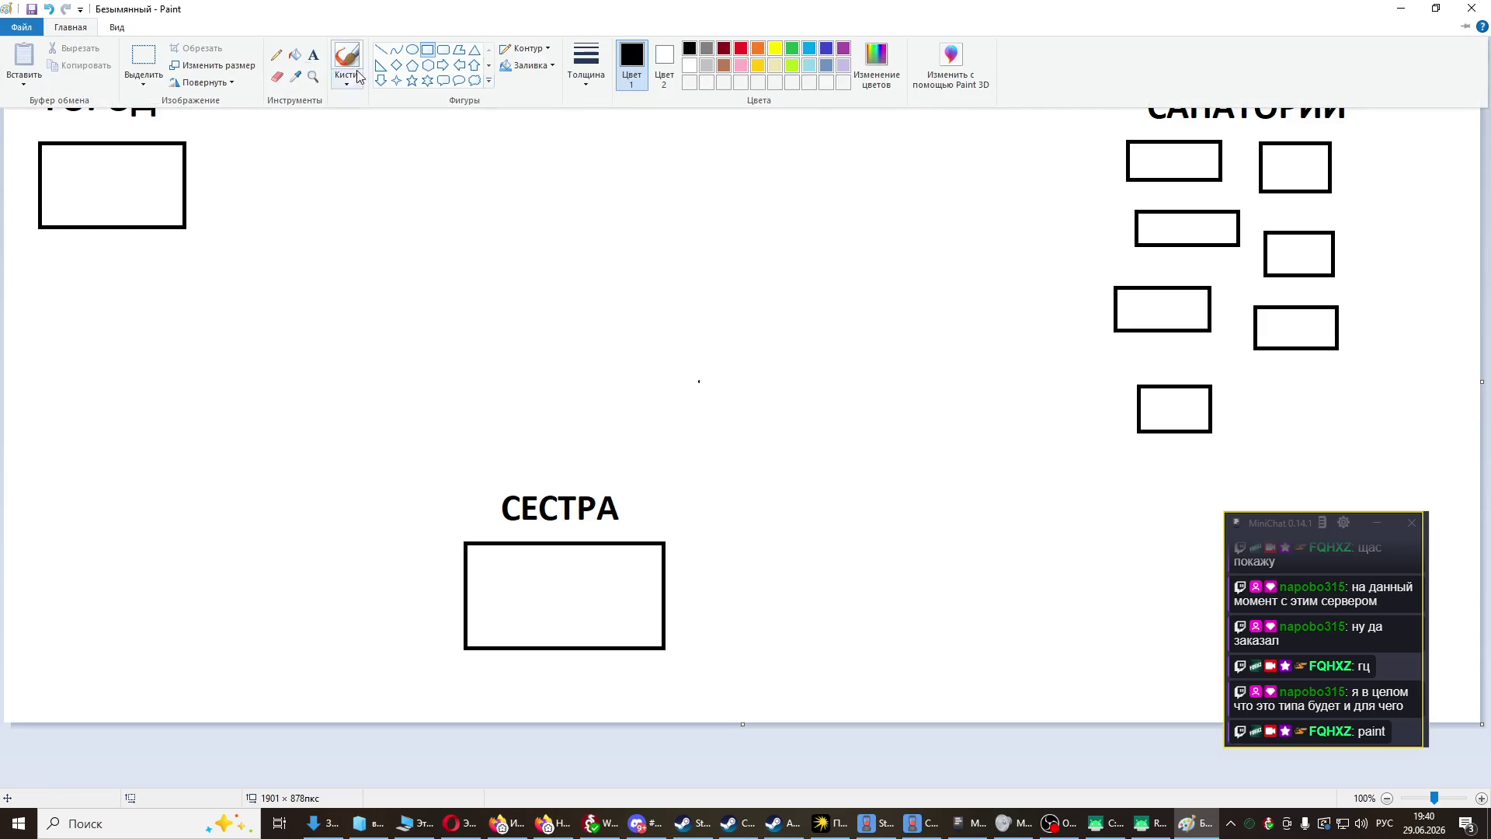
pyautogui.click(427, 80)
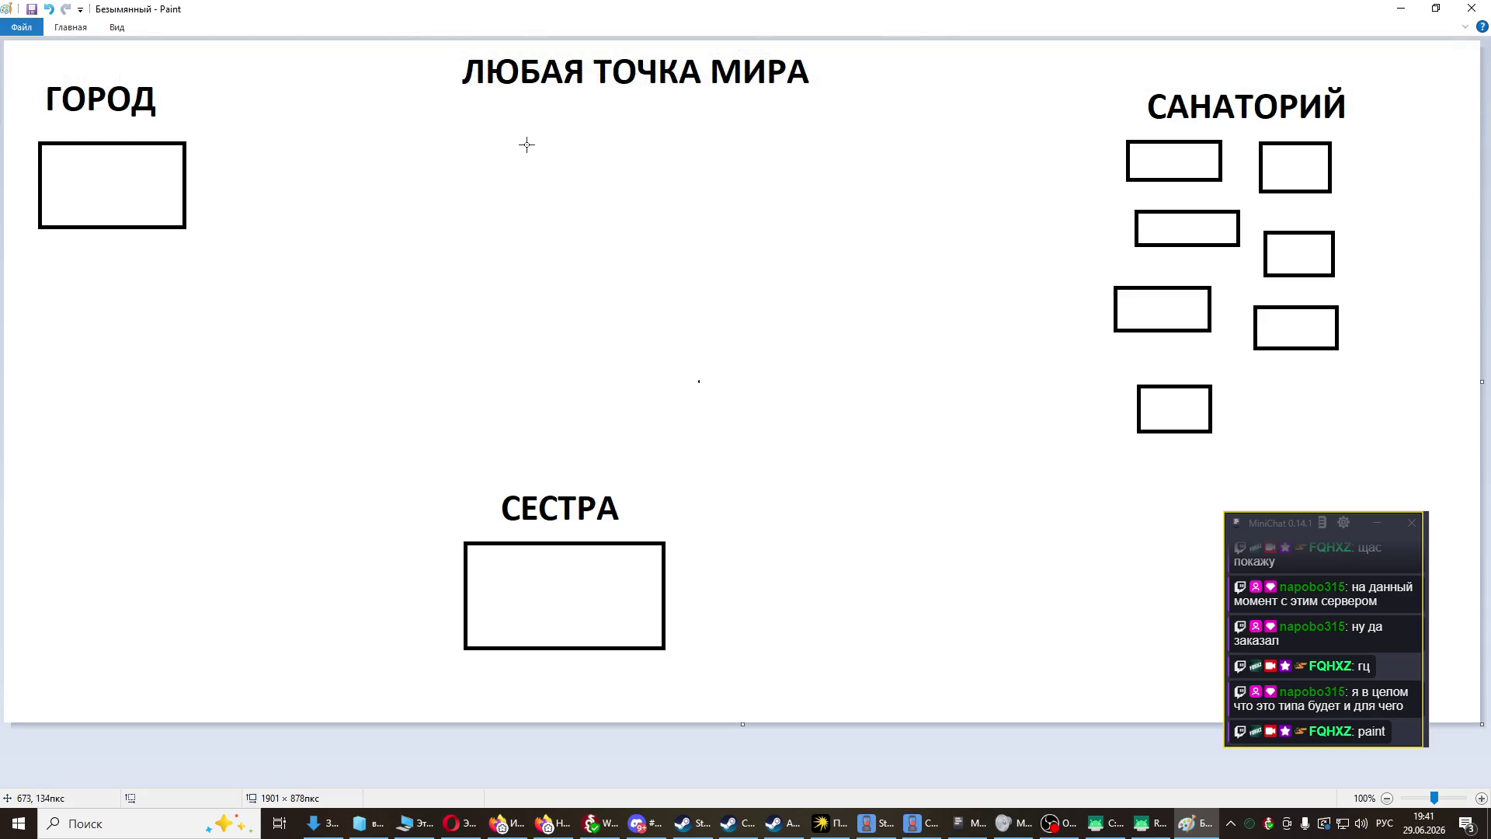
# - Draw the star under the heading, resize it to about 136×140 px and centre it
pyautogui.moveTo(513, 128)
pyautogui.mouseDown()
pyautogui.moveTo(707, 227)
pyautogui.moveTo(768, 295)
pyautogui.mouseUp()
pyautogui.moveTo(672, 214); pyautogui.dragTo(661, 172)
pyautogui.moveTo(634, 254)
pyautogui.mouseDown()
pyautogui.moveTo(631, 320)
pyautogui.moveTo(642, 213)
pyautogui.moveTo(660, 237)
pyautogui.mouseUp()
pyautogui.moveTo(743, 326); pyautogui.dragTo(599, 200)
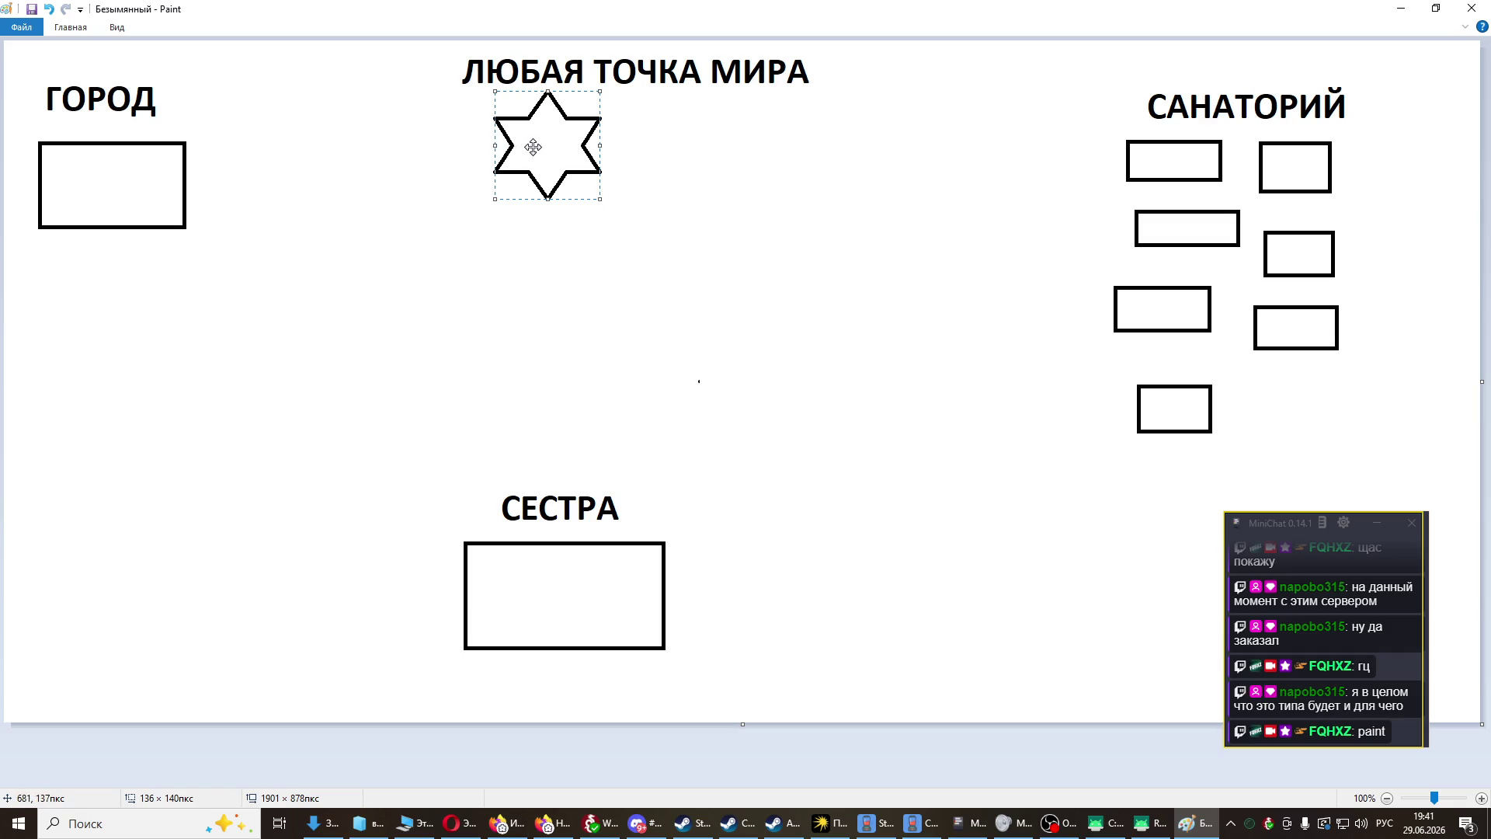
pyautogui.moveTo(547, 145); pyautogui.dragTo(628, 145)
pyautogui.click(851, 307)
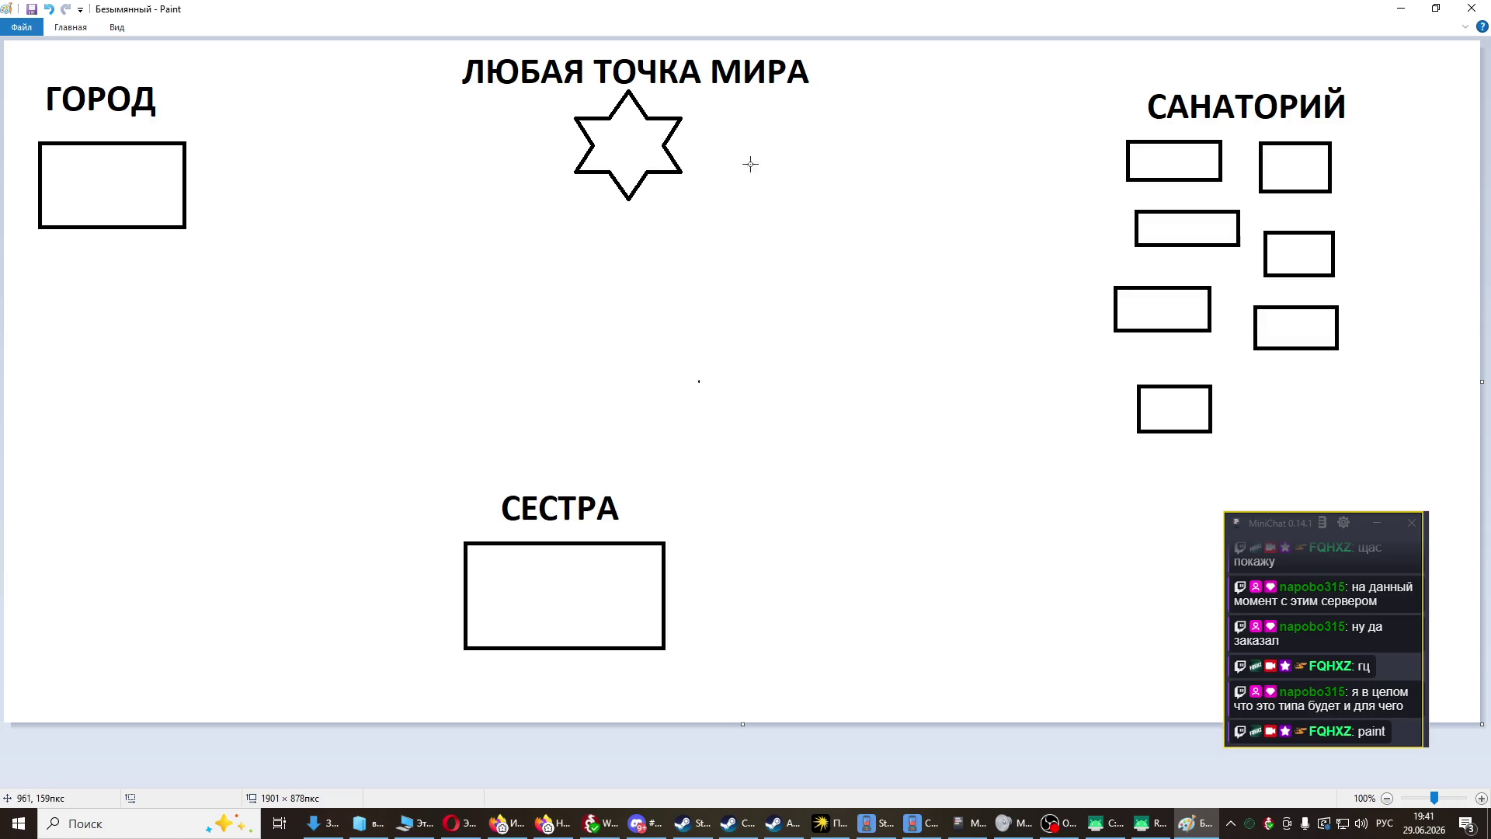
pyautogui.click(72, 27)
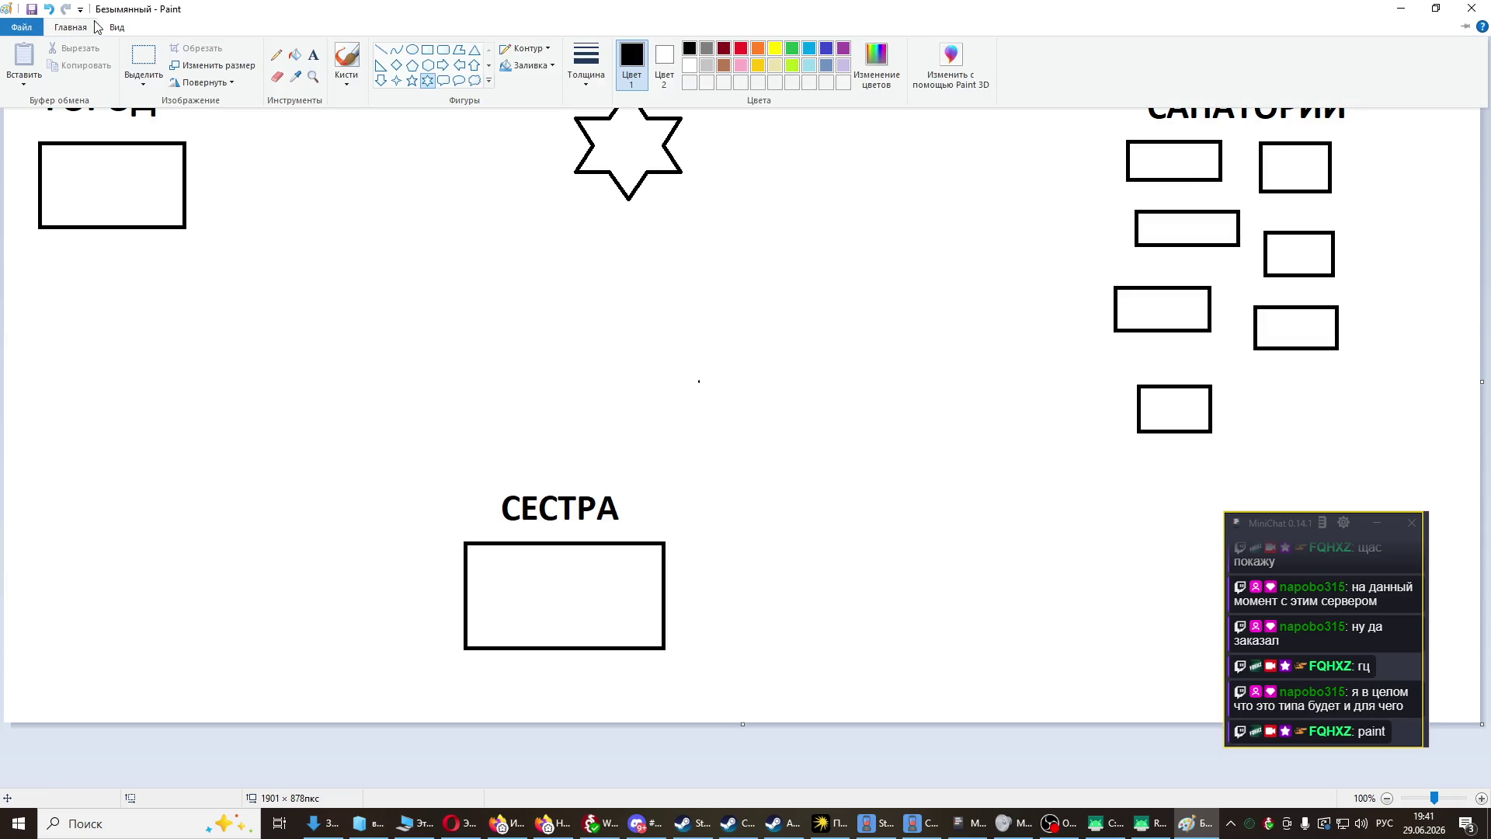
pyautogui.click(118, 27)
pyautogui.click(55, 27)
pyautogui.click(1011, 194)
# - Type интернет and электричество in a text area left of САНАТОРИЙ, then narrow and shift it left
pyautogui.moveTo(949, 158)
pyautogui.mouseDown()
pyautogui.moveTo(1050, 314)
pyautogui.moveTo(1057, 379)
pyautogui.mouseUp()
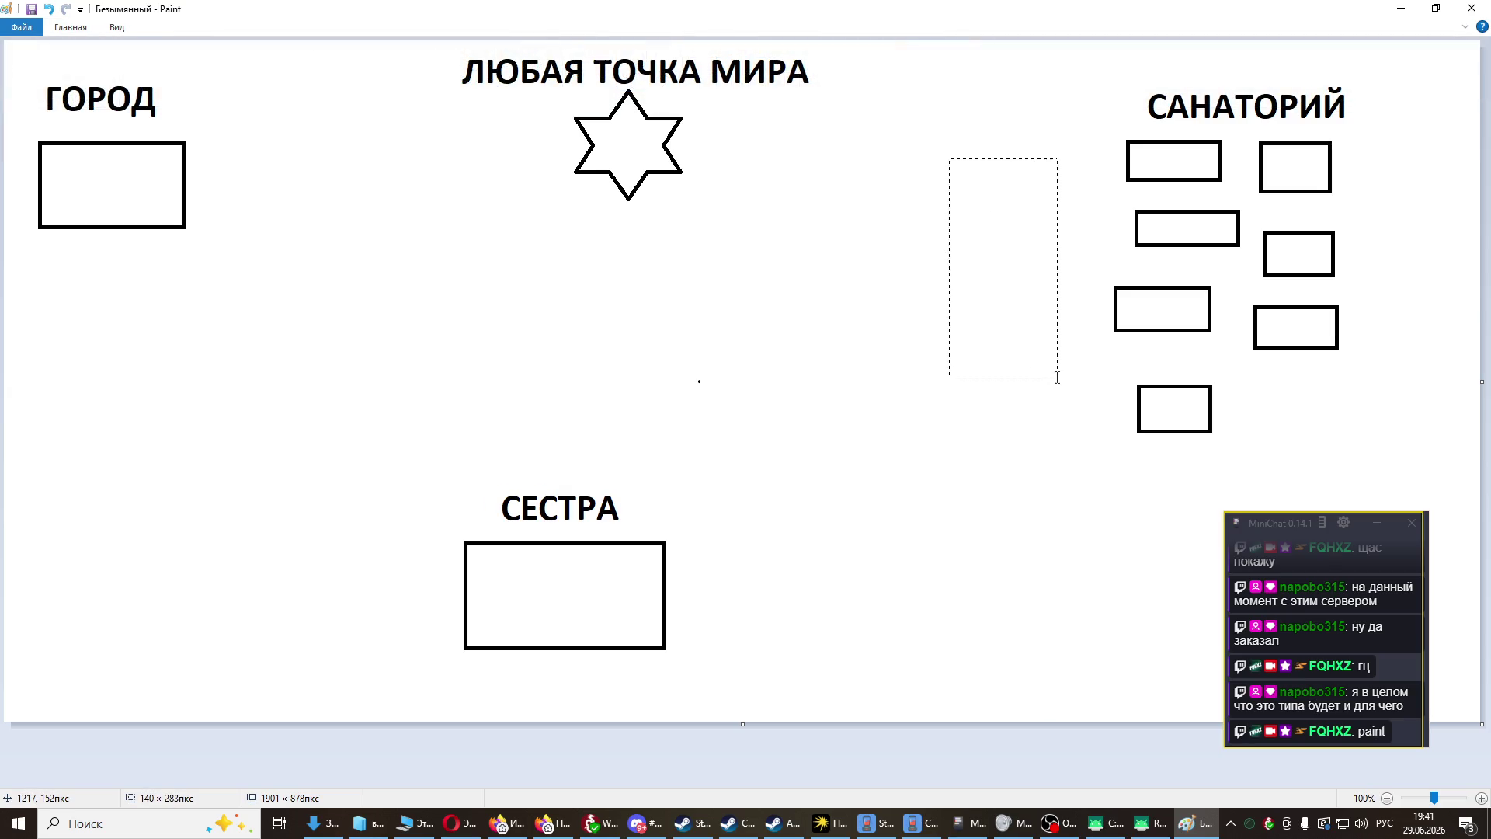
pyautogui.write('ин')
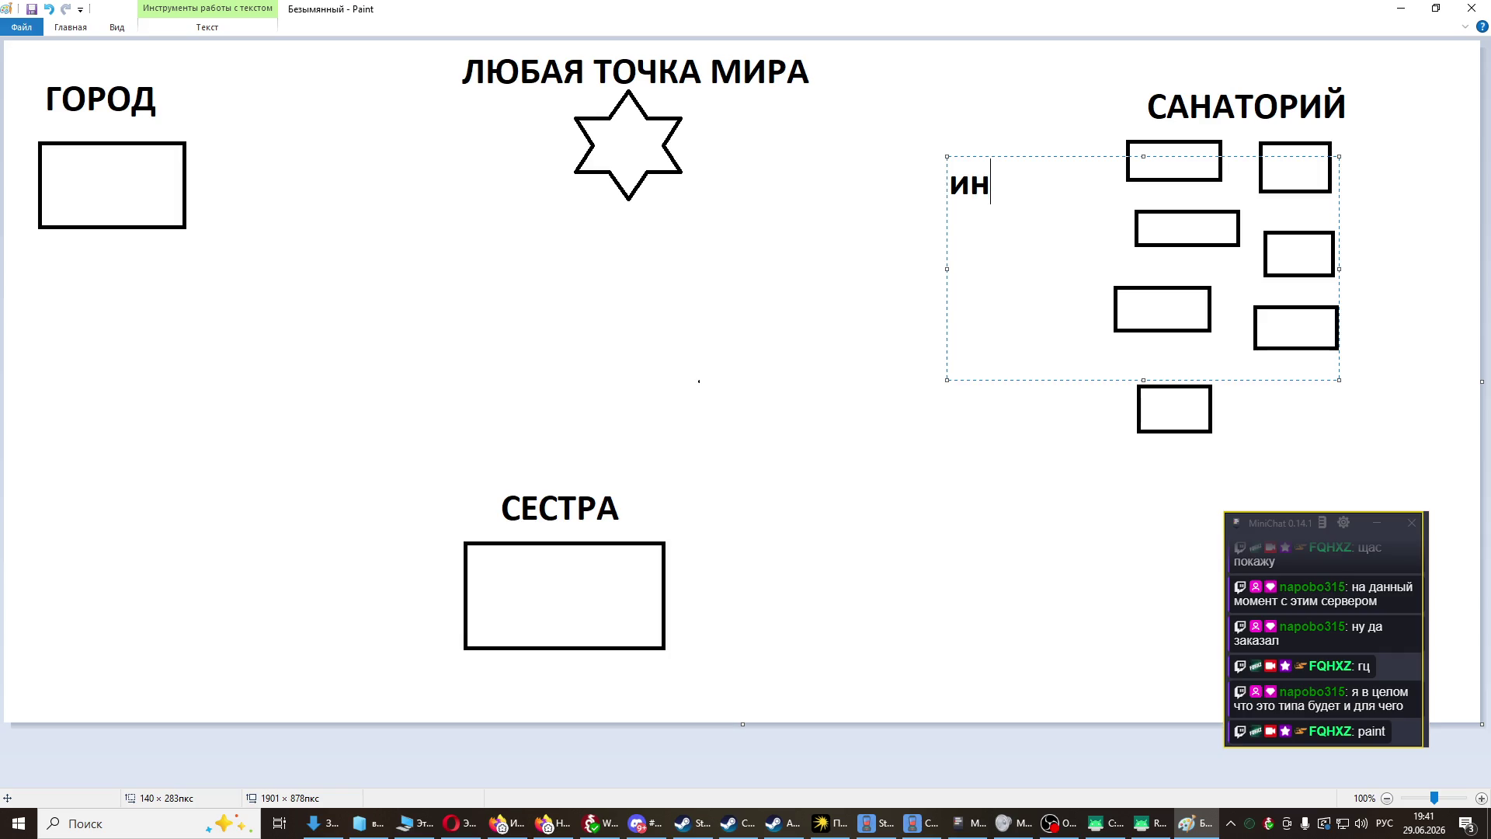
pyautogui.write('тернет ')
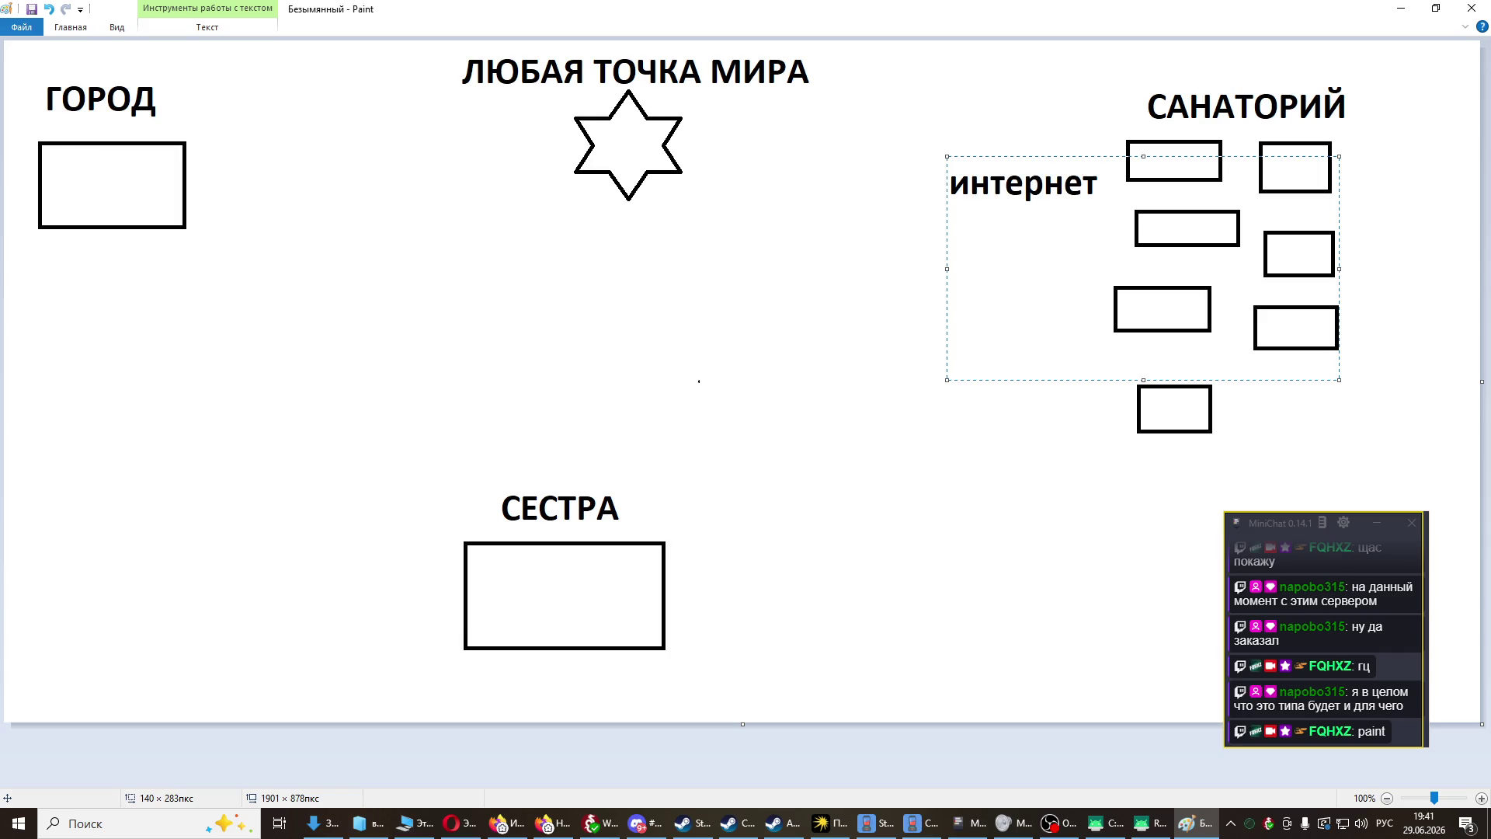
pyautogui.write('свект')
pyautogui.press('Return')
pyautogui.press('BackSpace')
pyautogui.press('BackSpace')
pyautogui.press('BackSpace')
pyautogui.write('электрич')
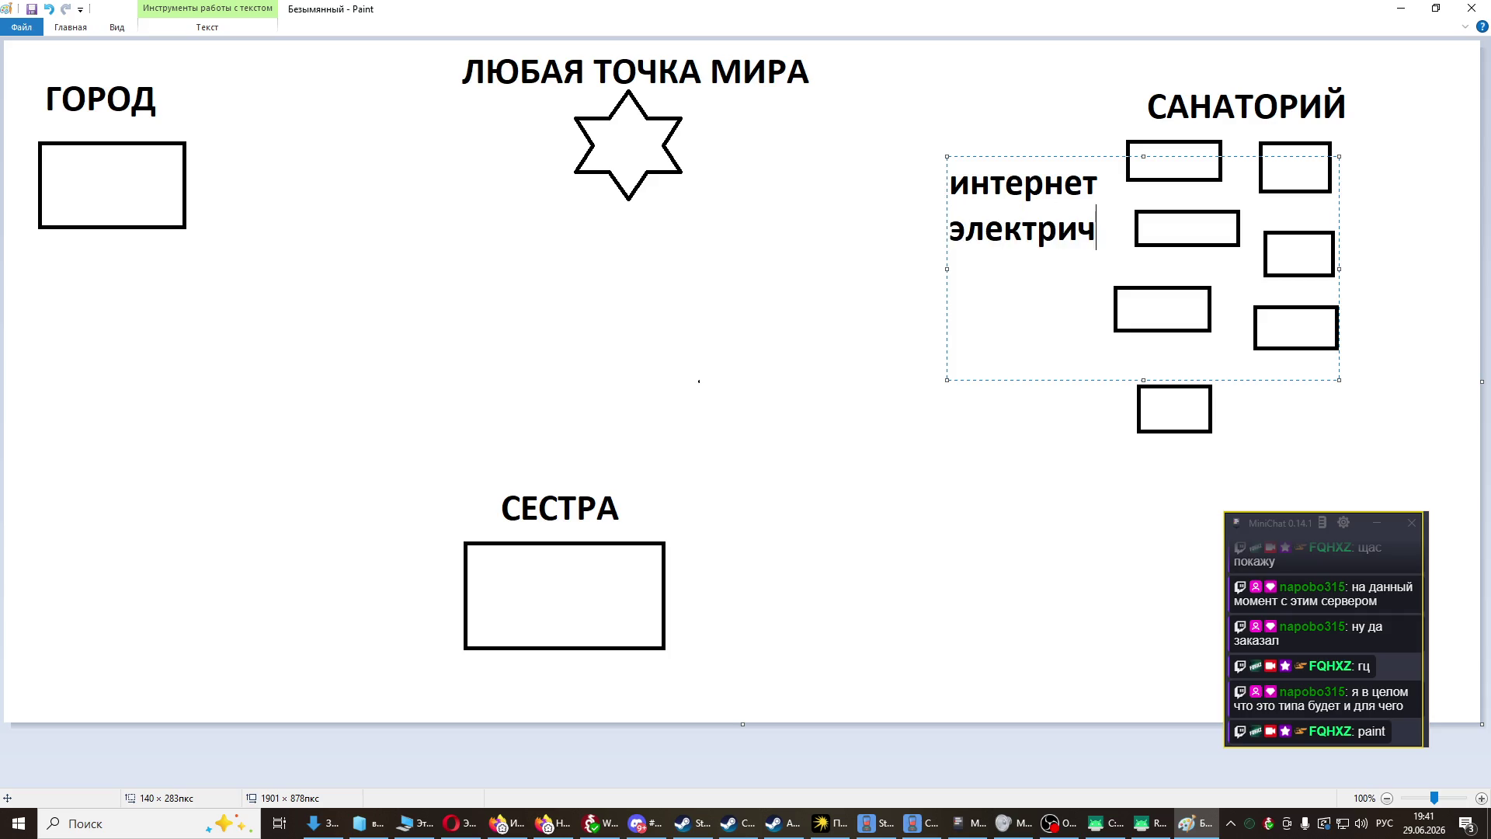
pyautogui.write('ество')
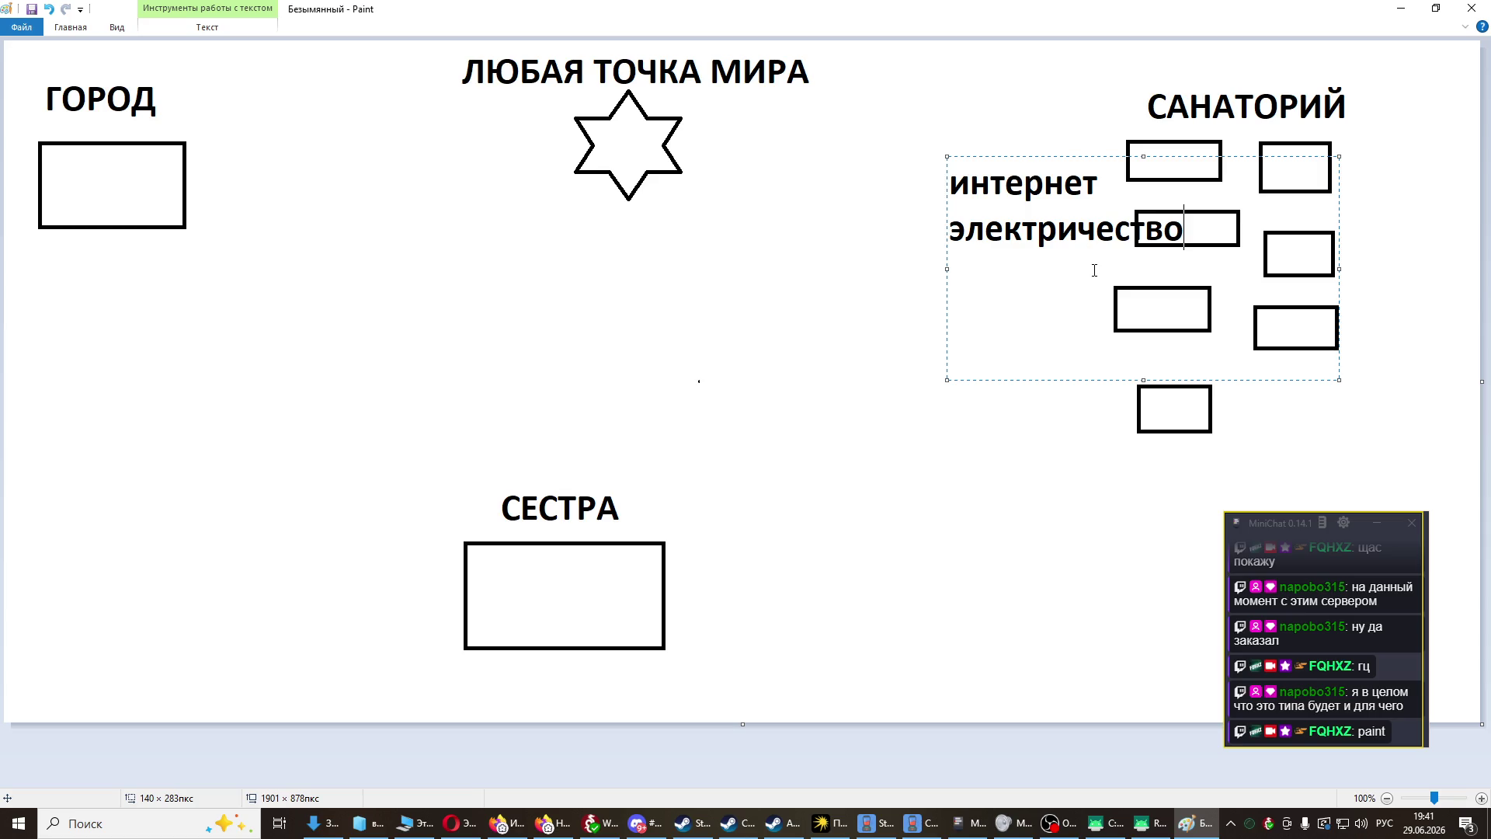
pyautogui.hotkey('alt', 'Tab')
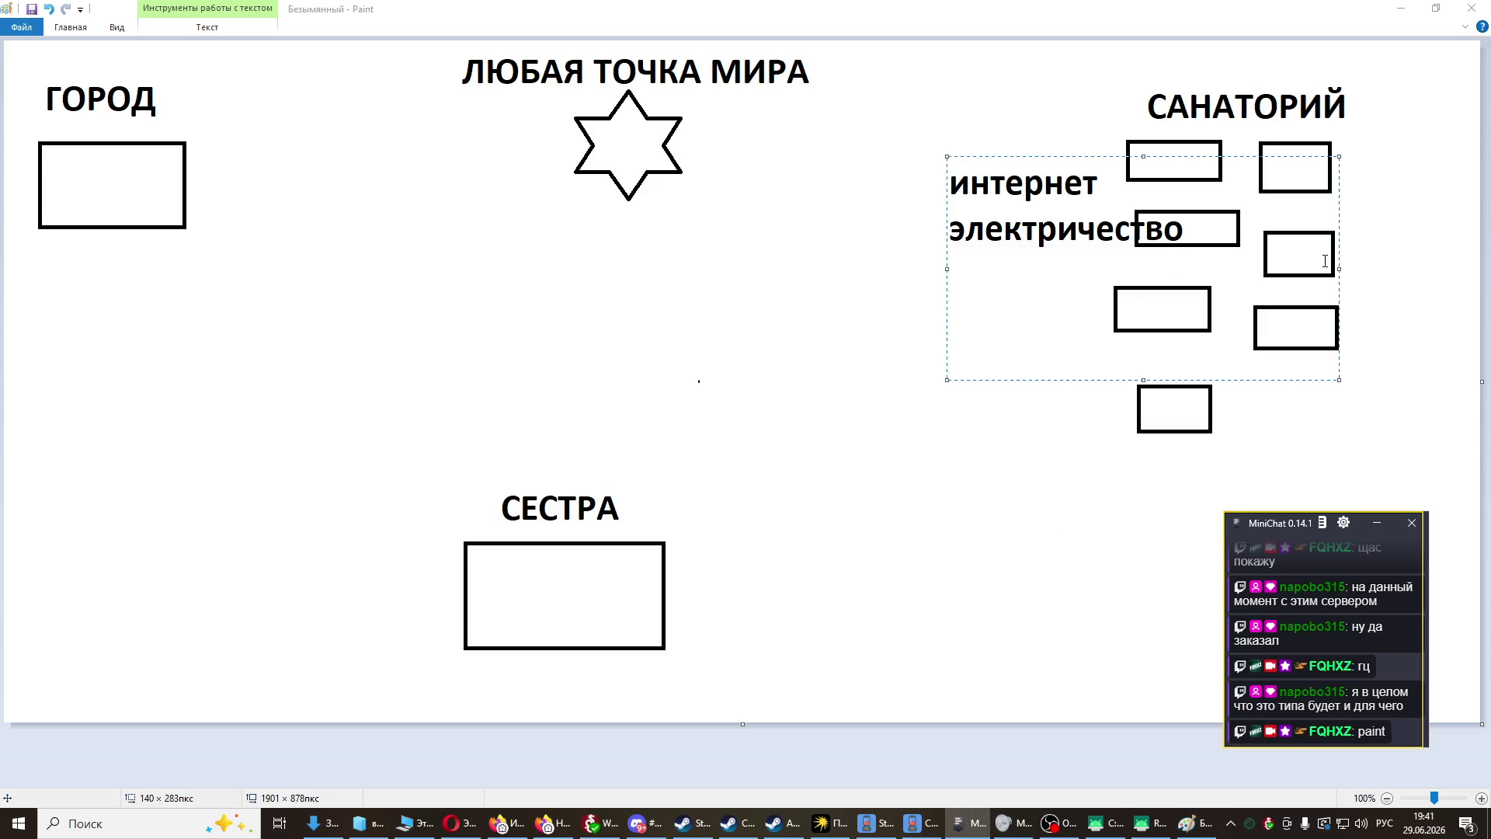
pyautogui.click(1338, 271)
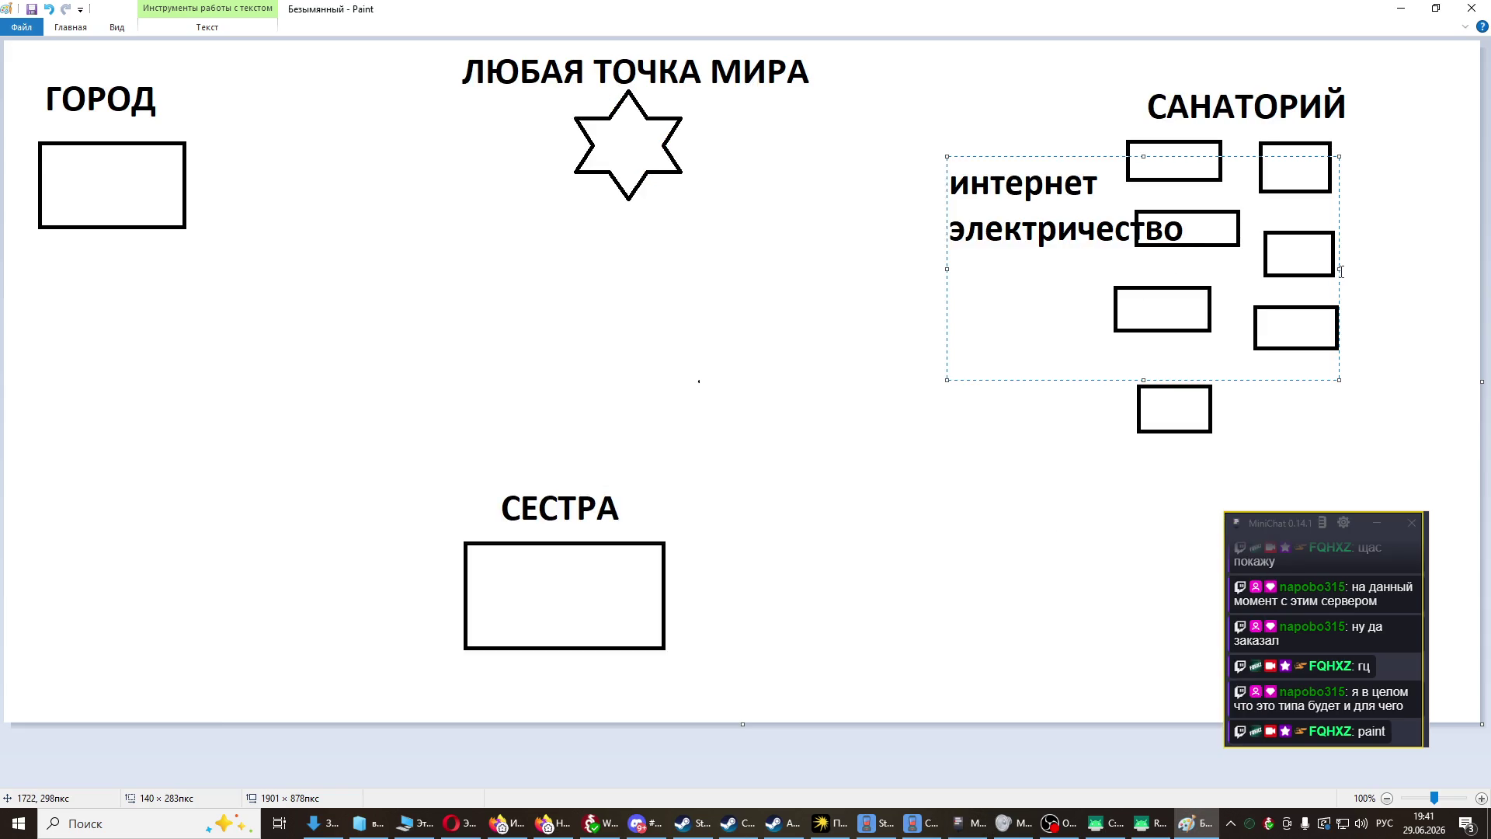
pyautogui.moveTo(1341, 271); pyautogui.dragTo(1215, 271)
pyautogui.moveTo(1101, 156); pyautogui.dragTo(1007, 149)
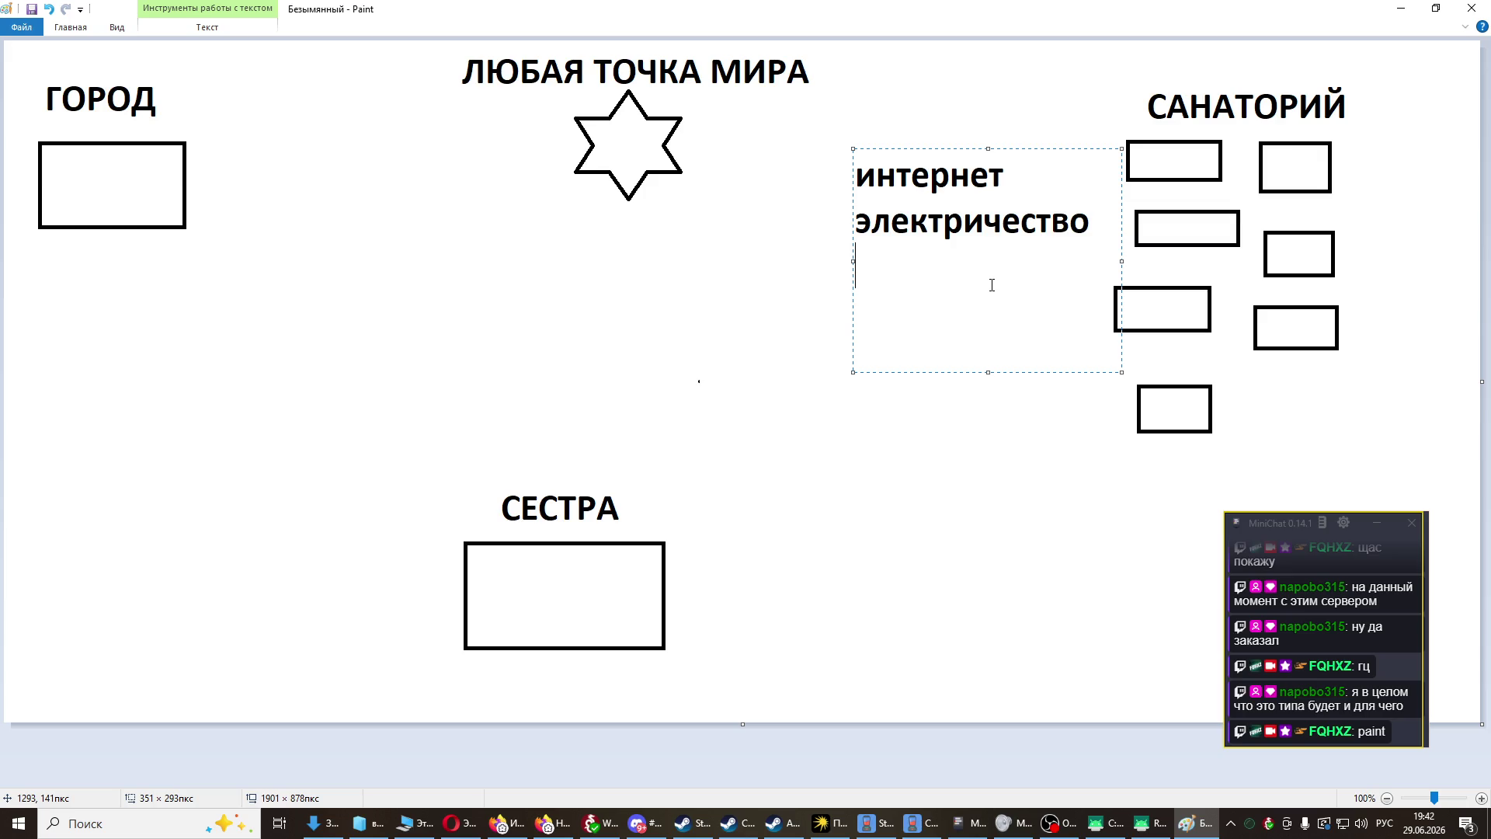
# - Add сигнализация, видеокамеры and a row of dots as further lines of the list
pyautogui.write('сигна')
pyautogui.write('лизацу')
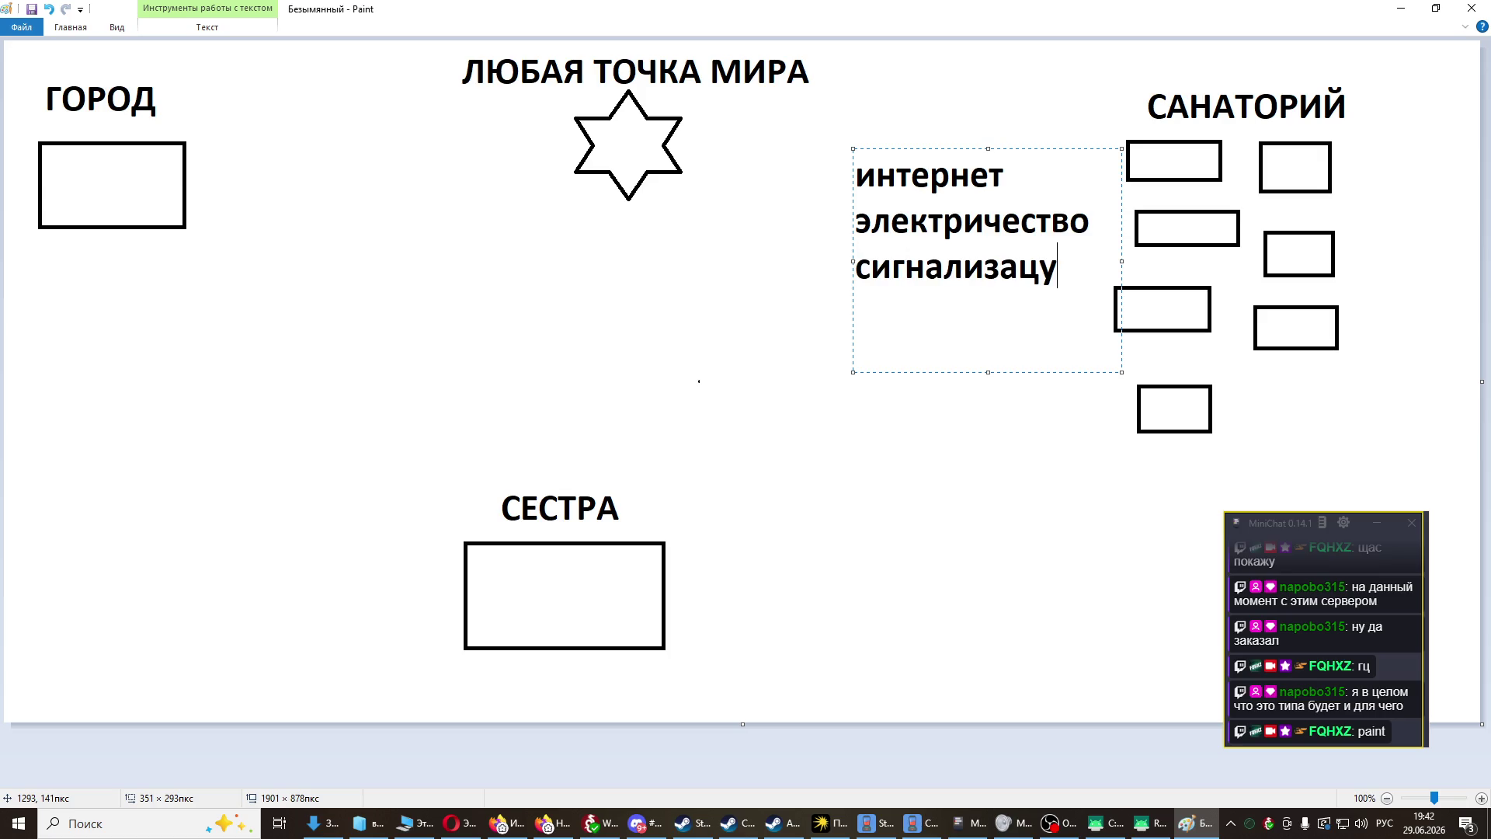
pyautogui.press('BackSpace')
pyautogui.write('ия')
pyautogui.press('Return')
pyautogui.write('вил')
pyautogui.press('BackSpace')
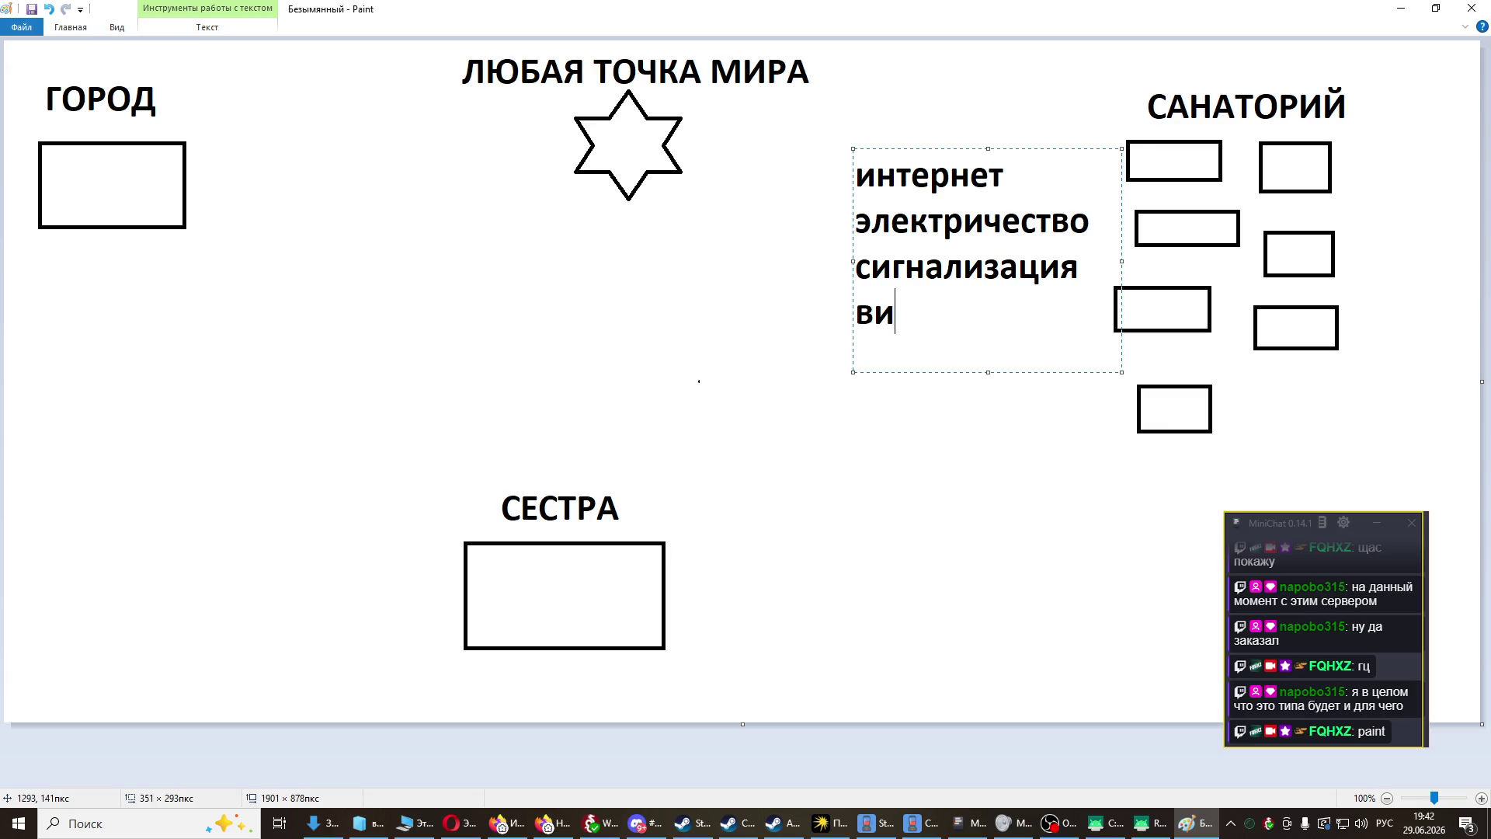
pyautogui.write('деок')
pyautogui.press('BackSpace')
pyautogui.press('BackSpace')
pyautogui.write('окамеры')
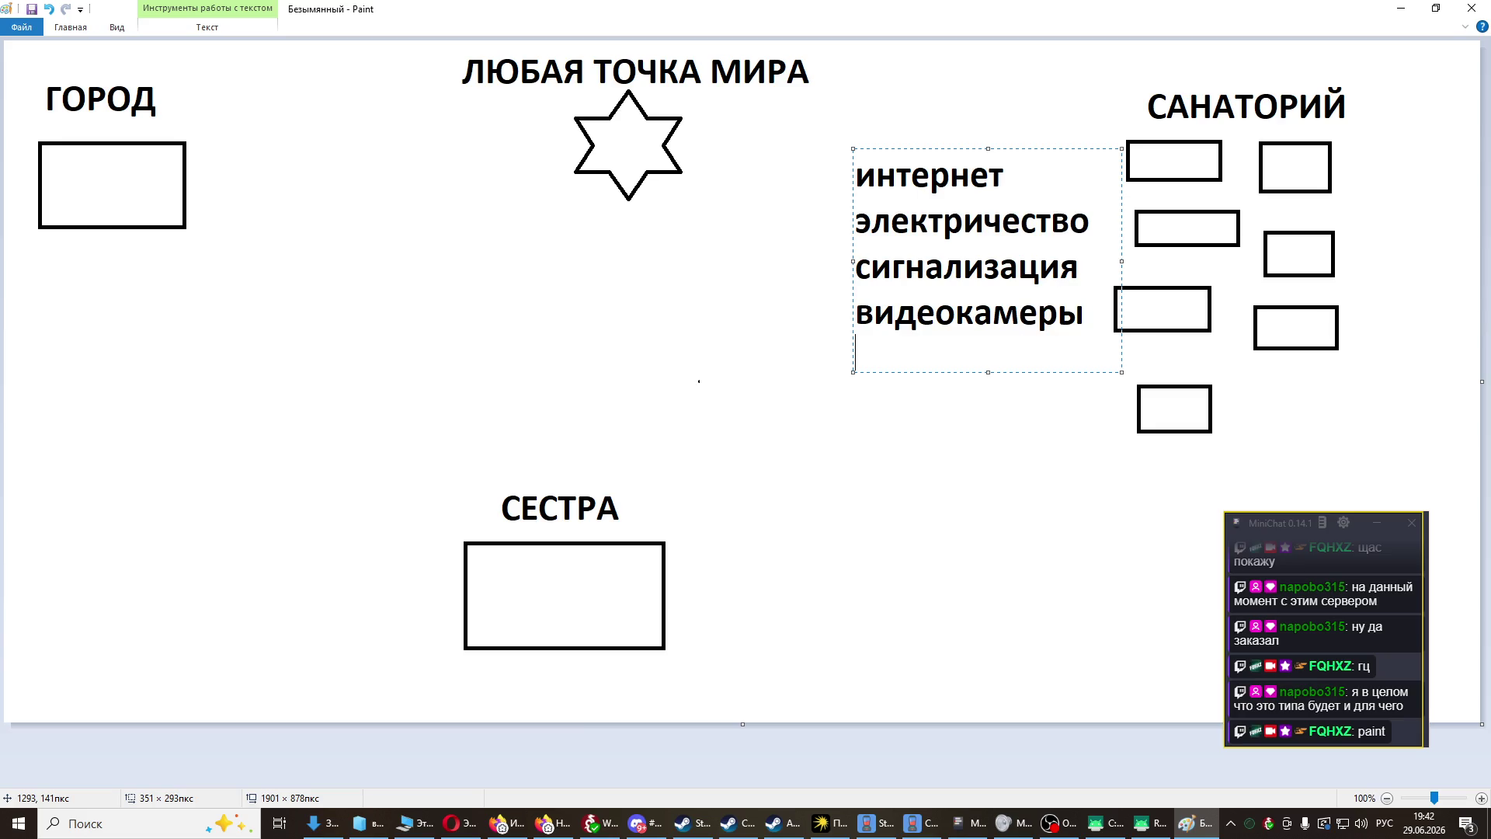
pyautogui.write('ююю')
pyautogui.press('BackSpace')
pyautogui.press('BackSpace')
pyautogui.press('BackSpace')
pyautogui.hotkey('alt', 'shift')
pyautogui.write('.......................')
# - Commit the utilities list and discard the stray empty text areas
pyautogui.click(1016, 407)
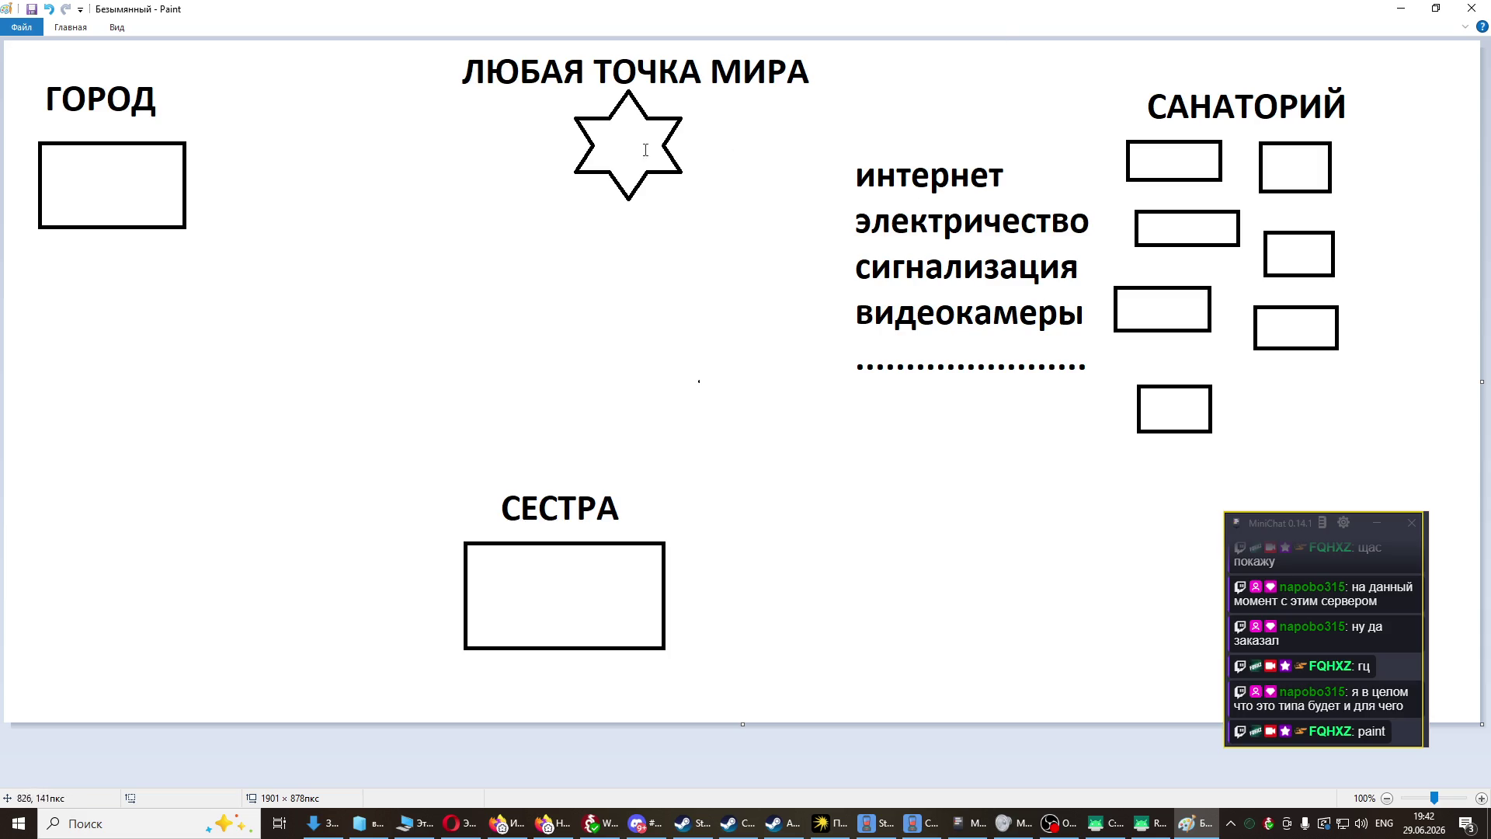
pyautogui.moveTo(835, 163)
pyautogui.mouseDown()
pyautogui.moveTo(1115, 343)
pyautogui.moveTo(1101, 388)
pyautogui.mouseUp()
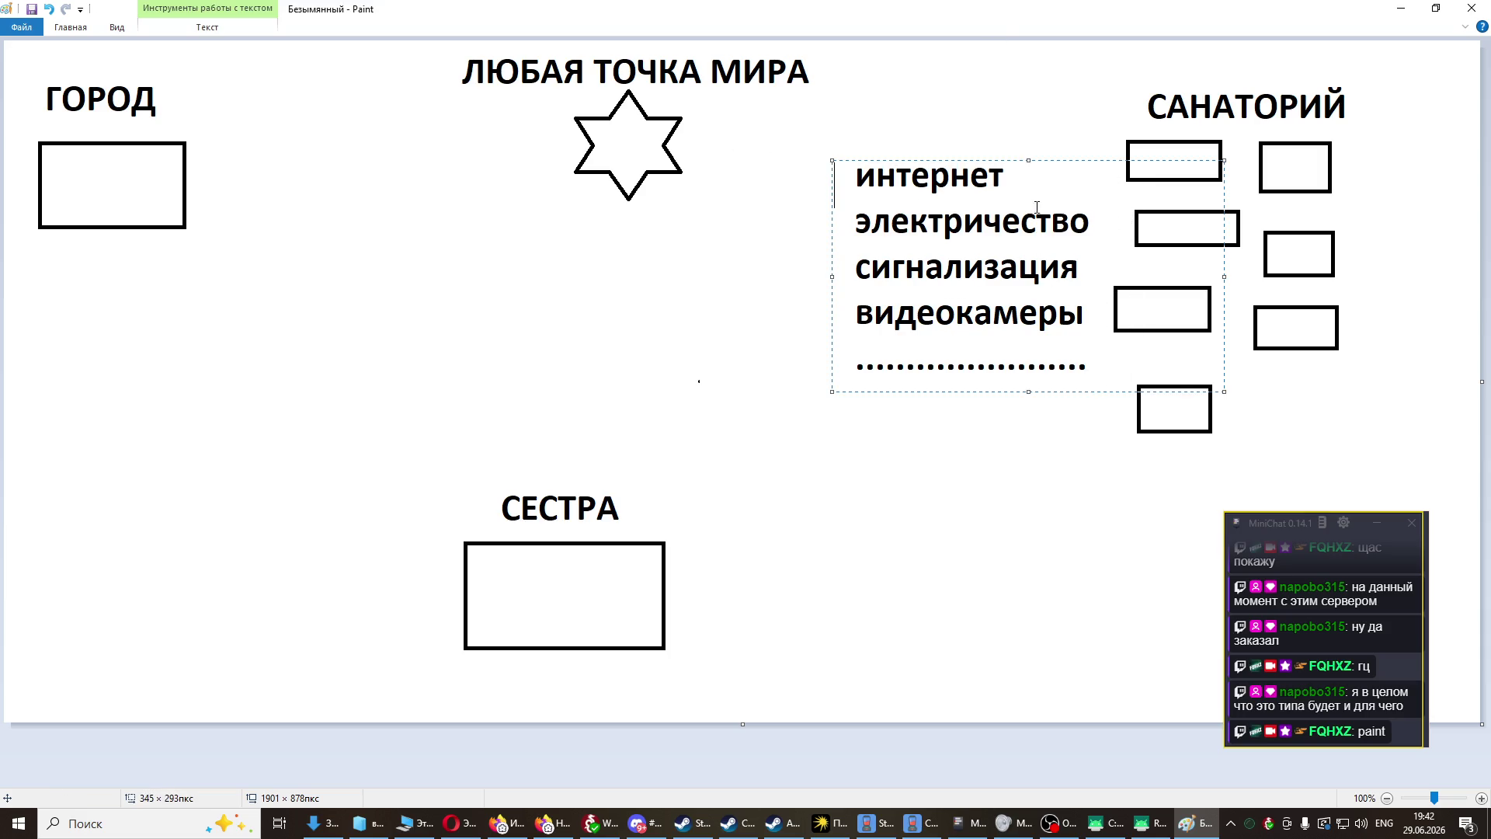
pyautogui.moveTo(981, 161)
pyautogui.mouseDown()
pyautogui.moveTo(1025, 158)
pyautogui.moveTo(976, 146)
pyautogui.mouseUp()
pyautogui.click(785, 190)
pyautogui.click(72, 28)
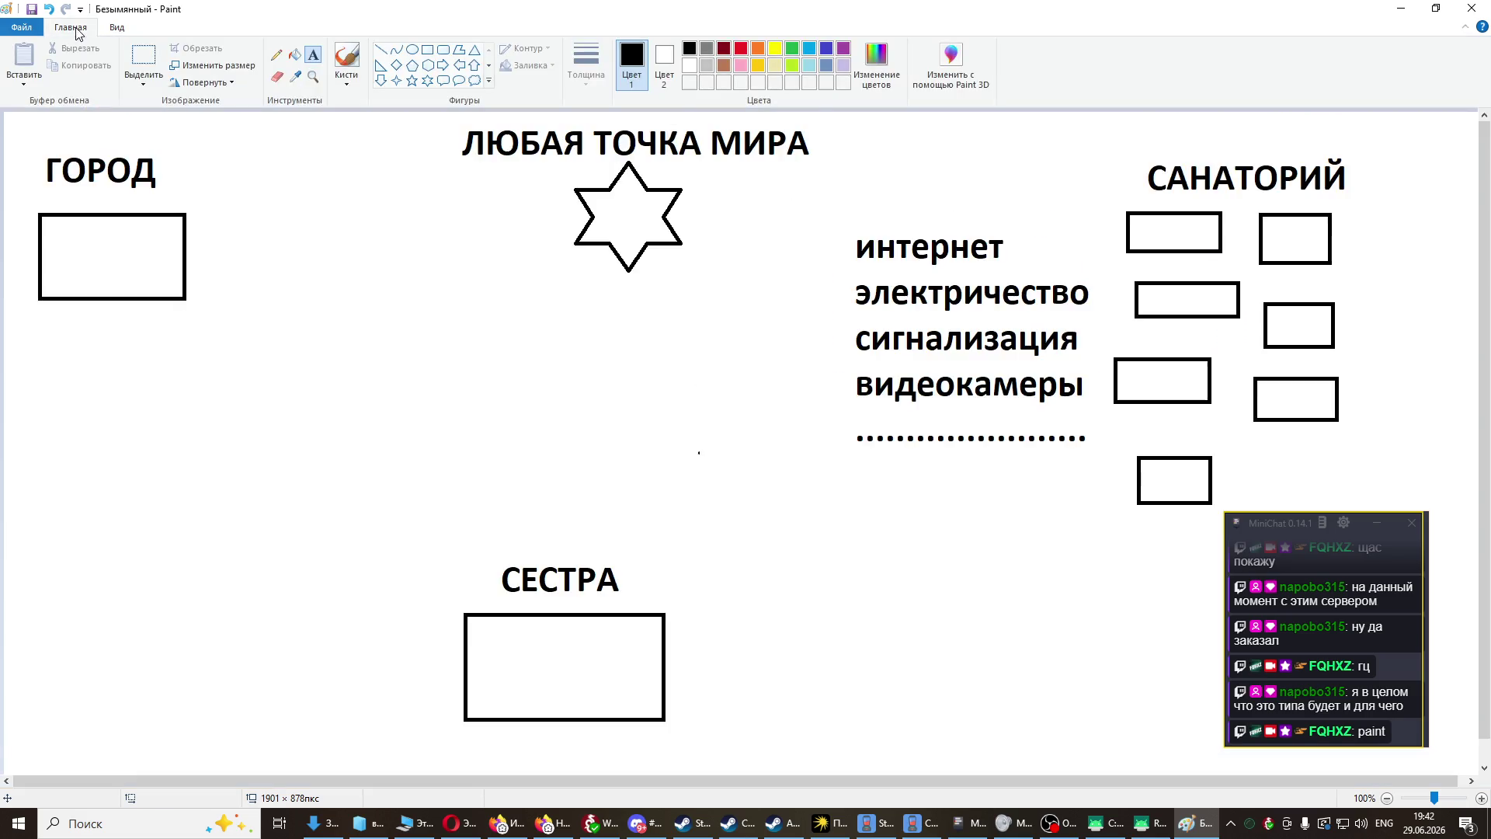
pyautogui.click(954, 518)
pyautogui.click(1017, 604)
# - Switch to the Pencil and set the brush to the coloured pencil
pyautogui.click(277, 55)
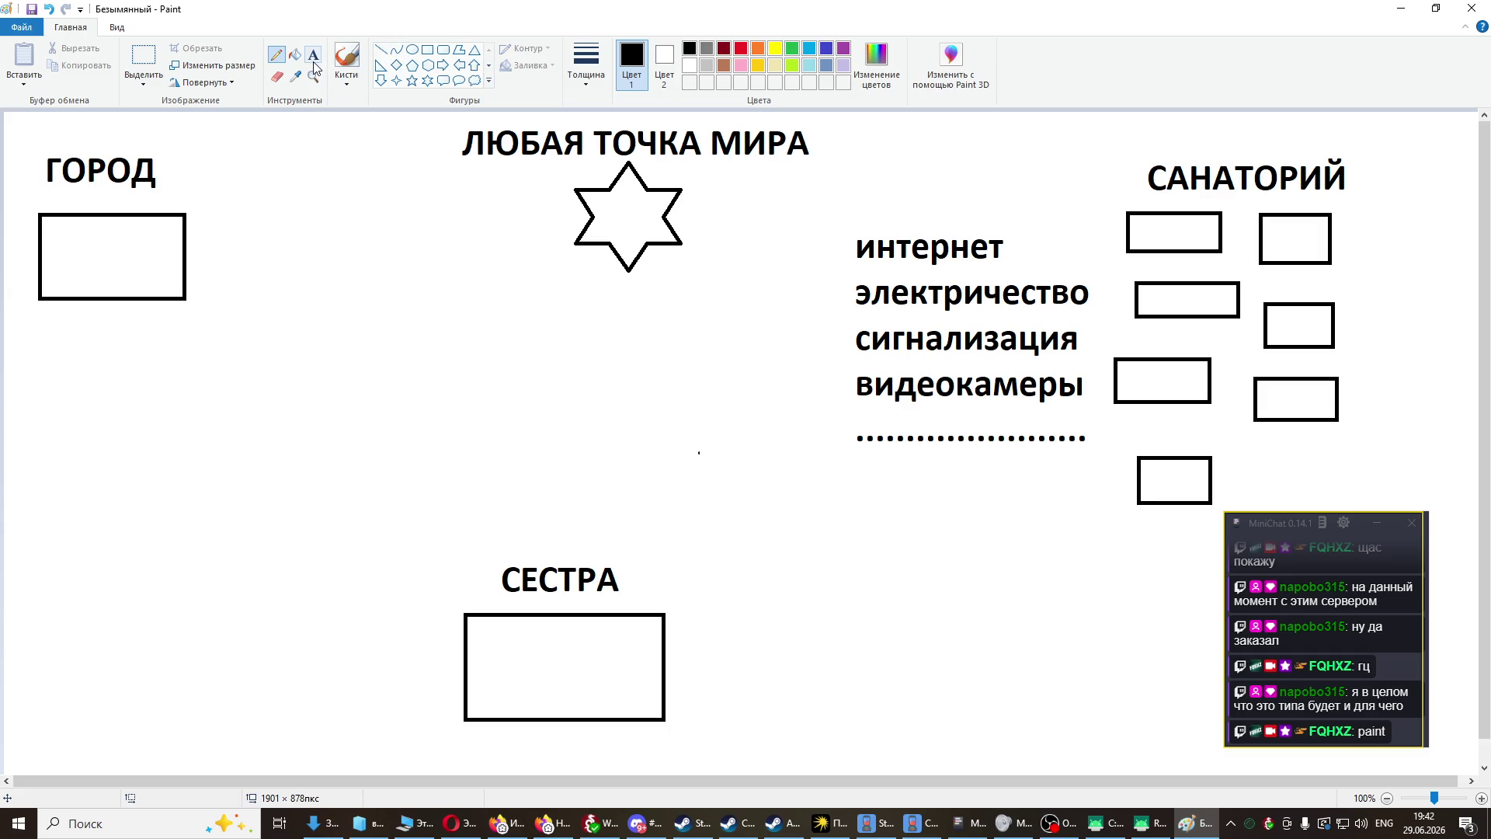
pyautogui.click(346, 78)
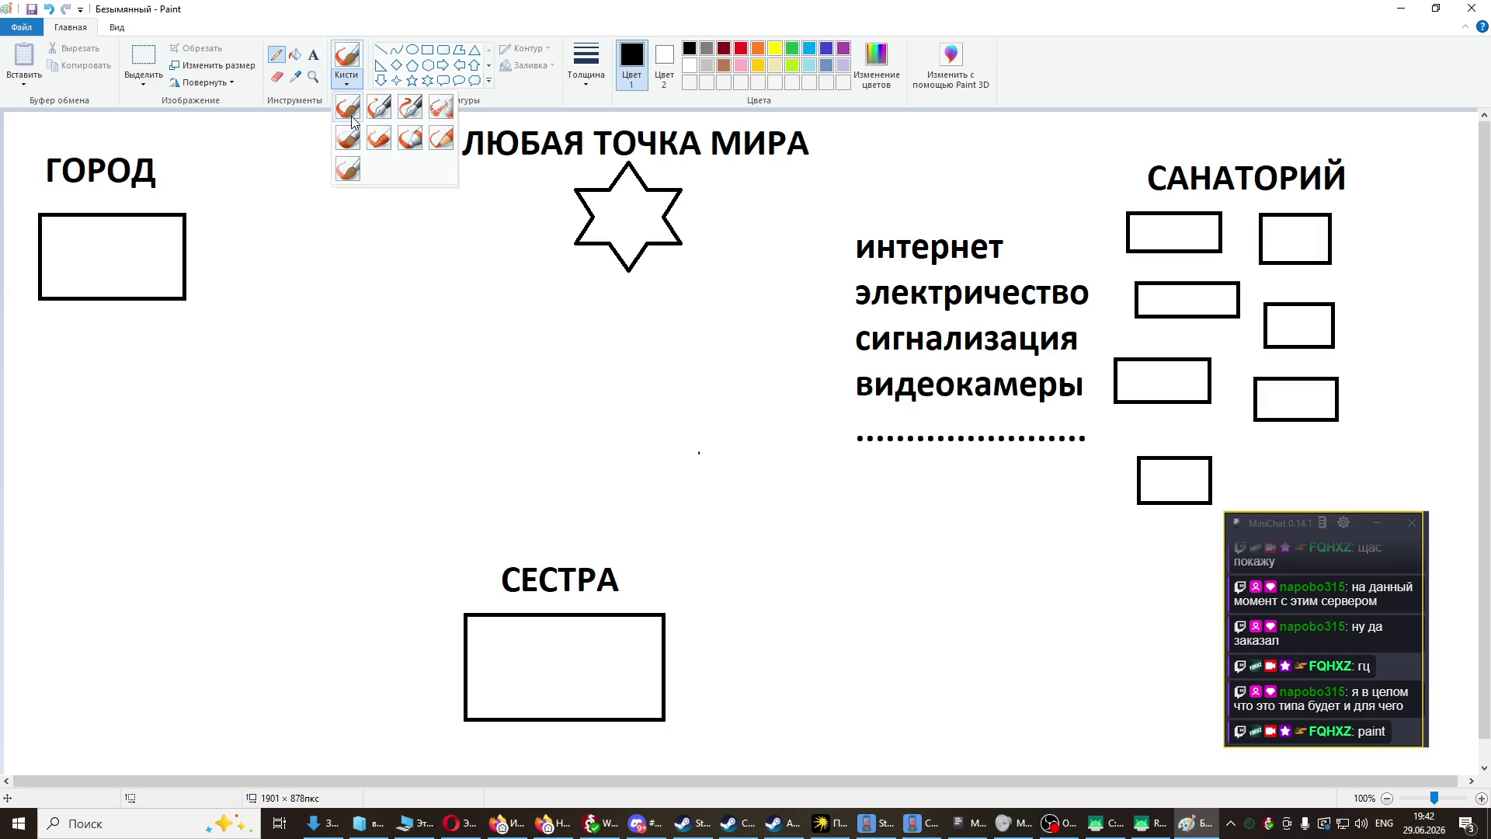
pyautogui.click(351, 112)
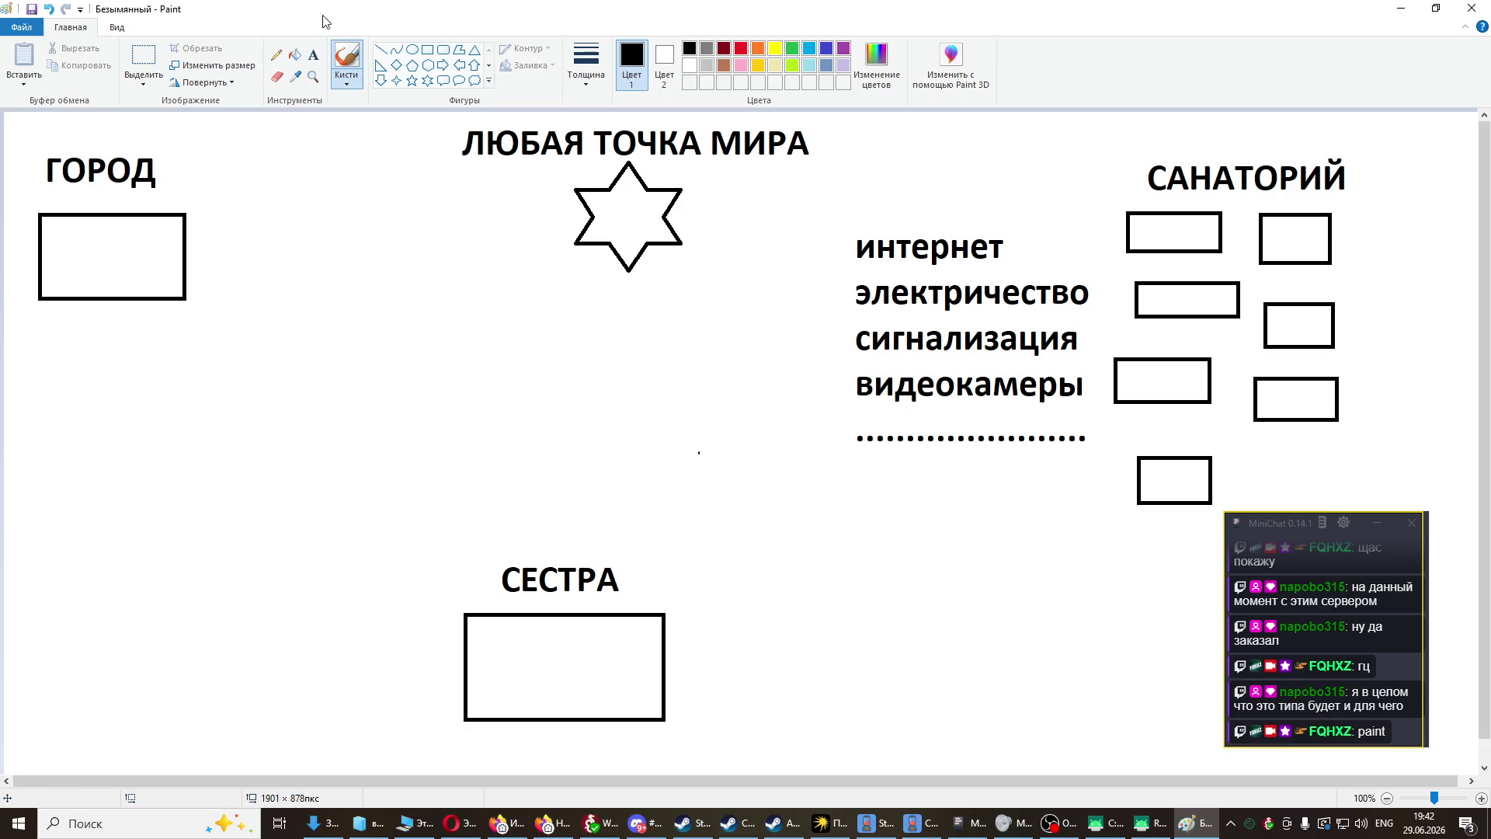
pyautogui.click(349, 77)
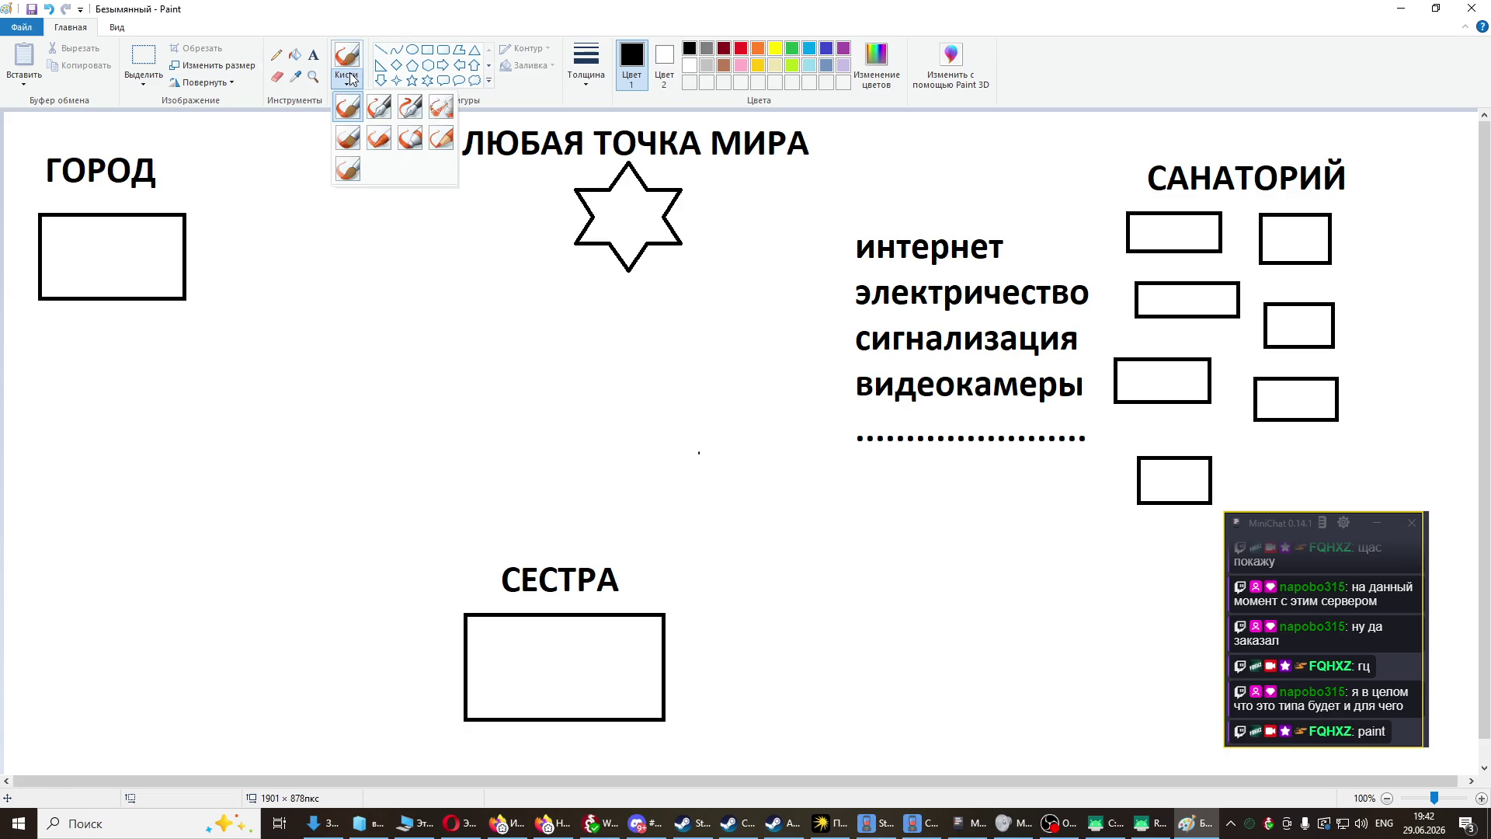
pyautogui.click(440, 138)
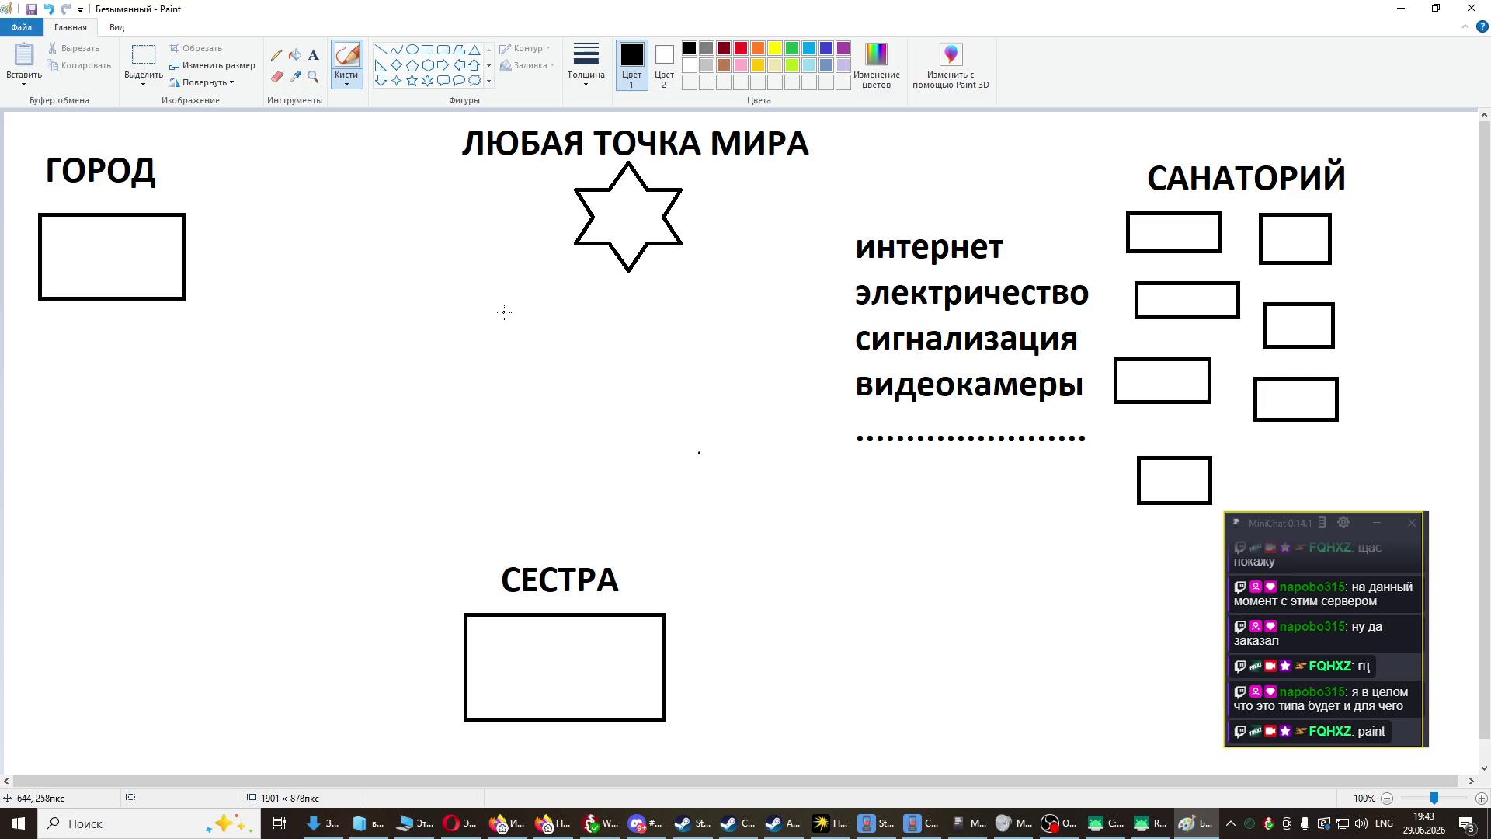
# - Type мексика in a text box, narrow it and place it onto the star
pyautogui.click(315, 56)
pyautogui.moveTo(479, 305); pyautogui.dragTo(639, 380)
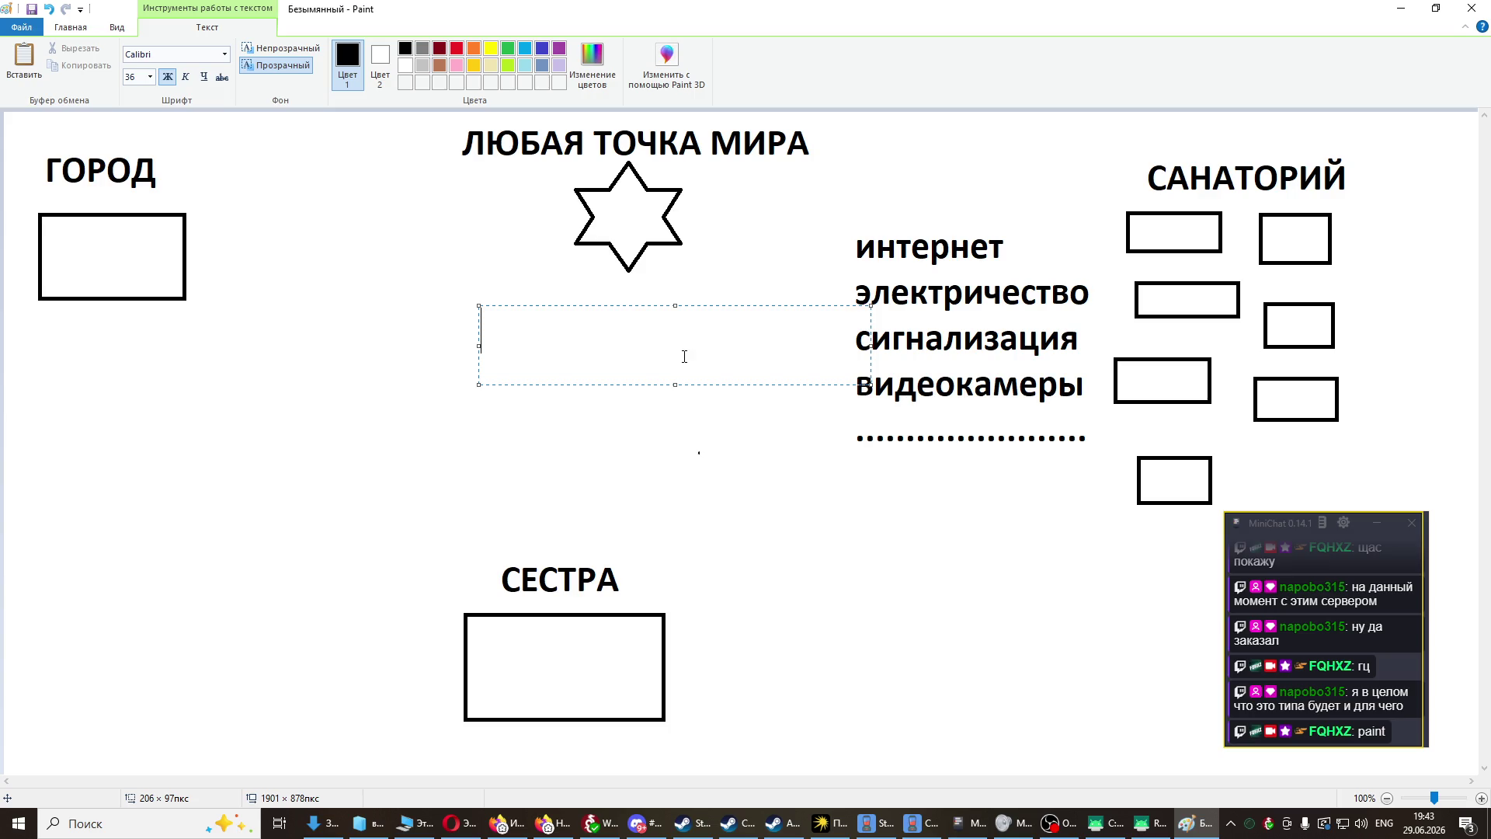
pyautogui.write('V')
pyautogui.write('T')
pyautogui.press('BackSpace')
pyautogui.press('BackSpace')
pyautogui.write('М')
pyautogui.press('BackSpace')
pyautogui.write('мек')
pyautogui.write('сика')
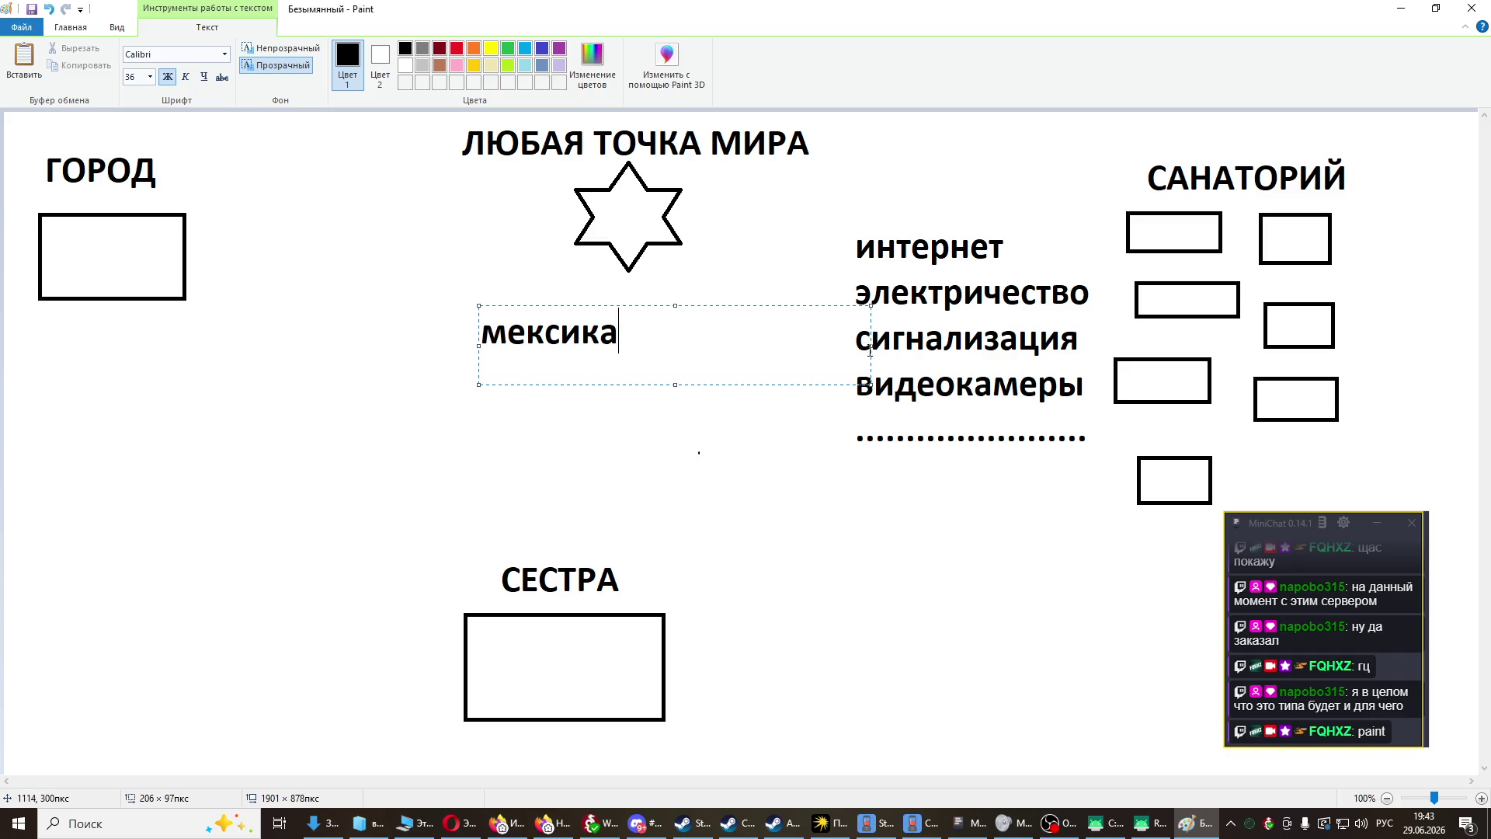
pyautogui.moveTo(870, 346)
pyautogui.mouseDown()
pyautogui.moveTo(622, 345)
pyautogui.moveTo(614, 235)
pyautogui.moveTo(657, 181)
pyautogui.mouseUp()
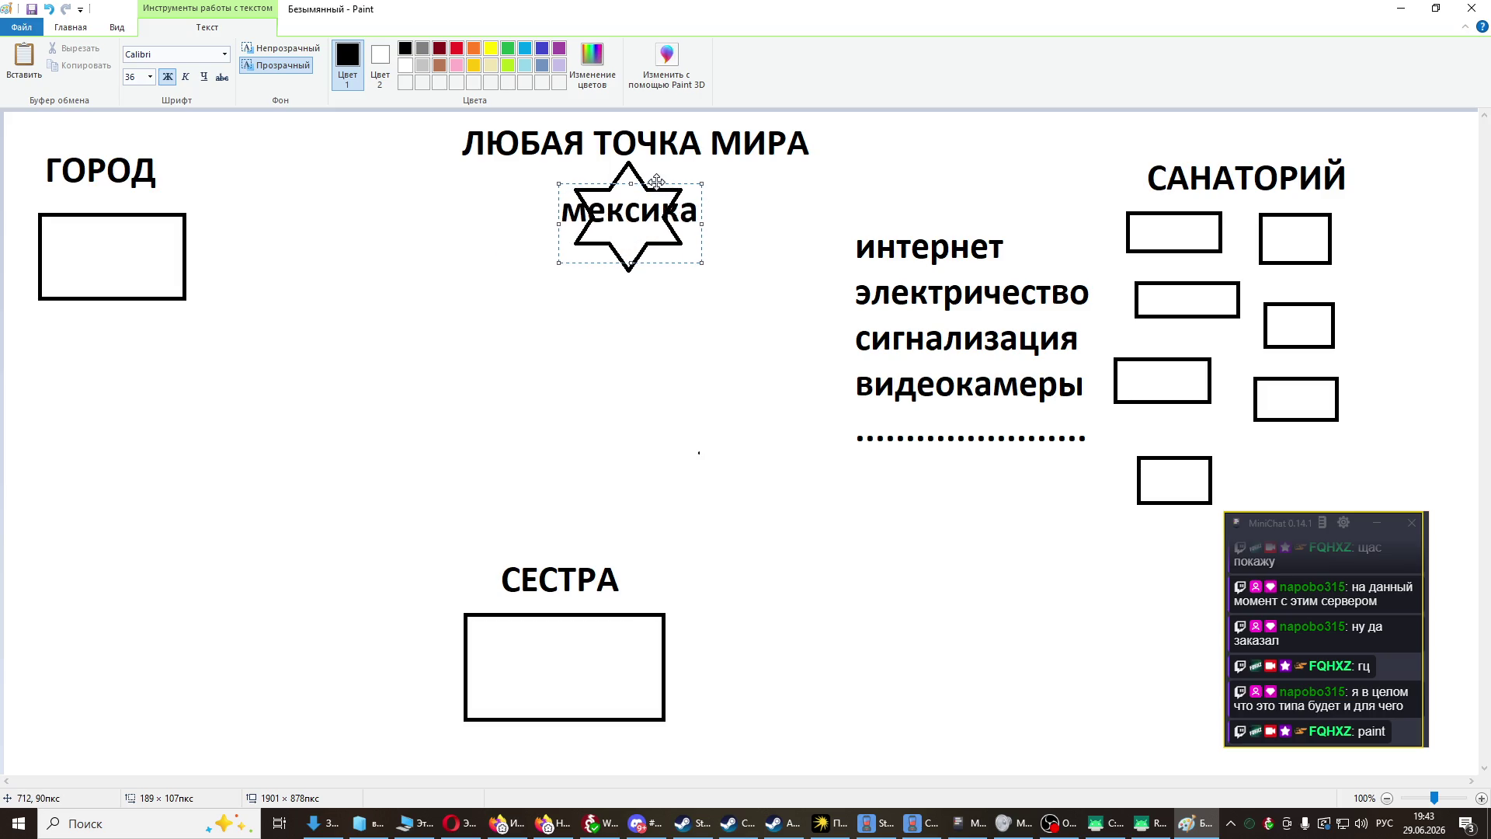
pyautogui.click(727, 377)
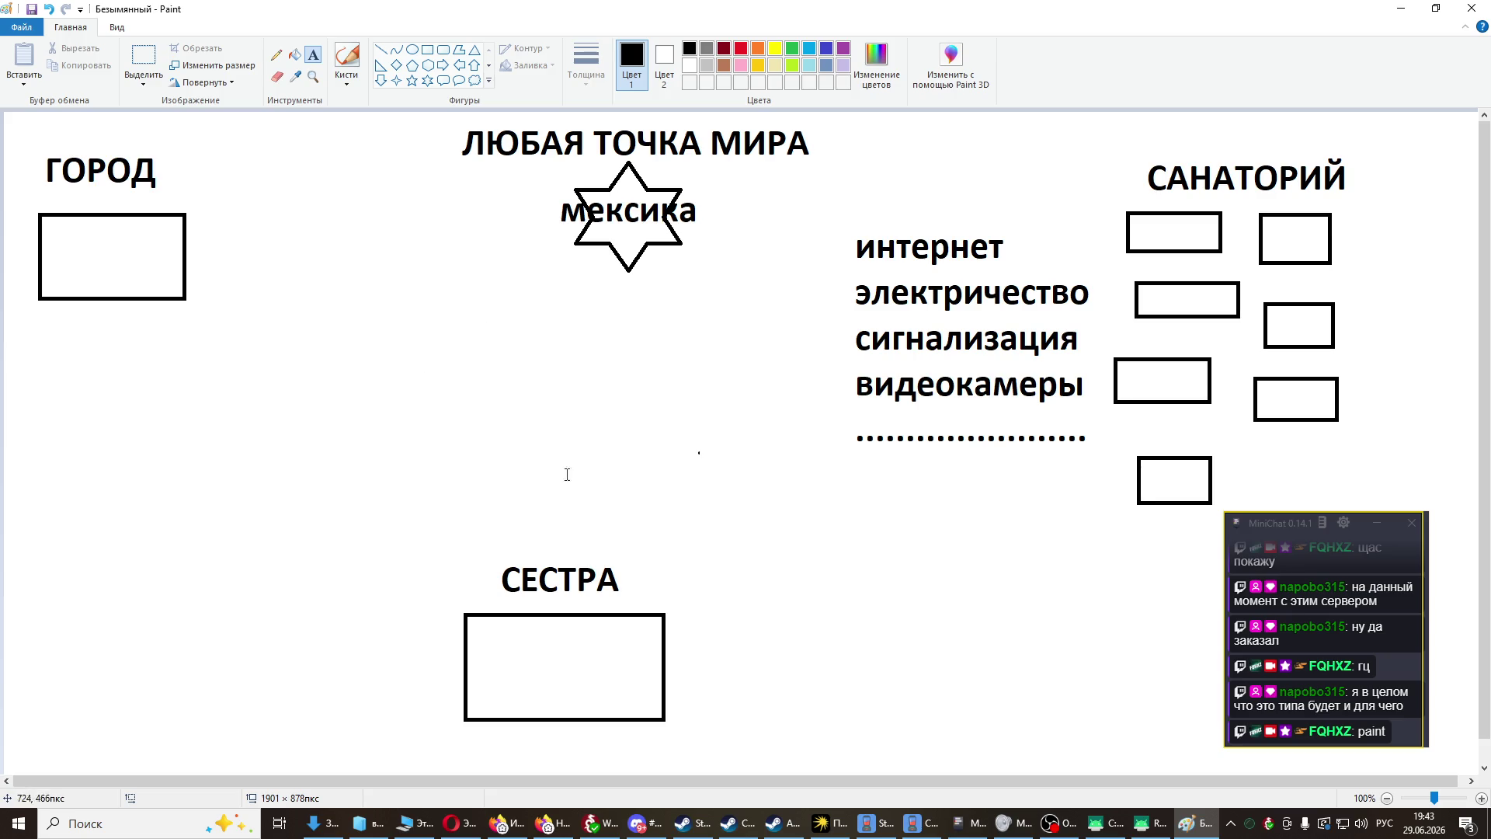
# - Type сервер in a new text box at the lower right and shift it left and down
pyautogui.click(276, 55)
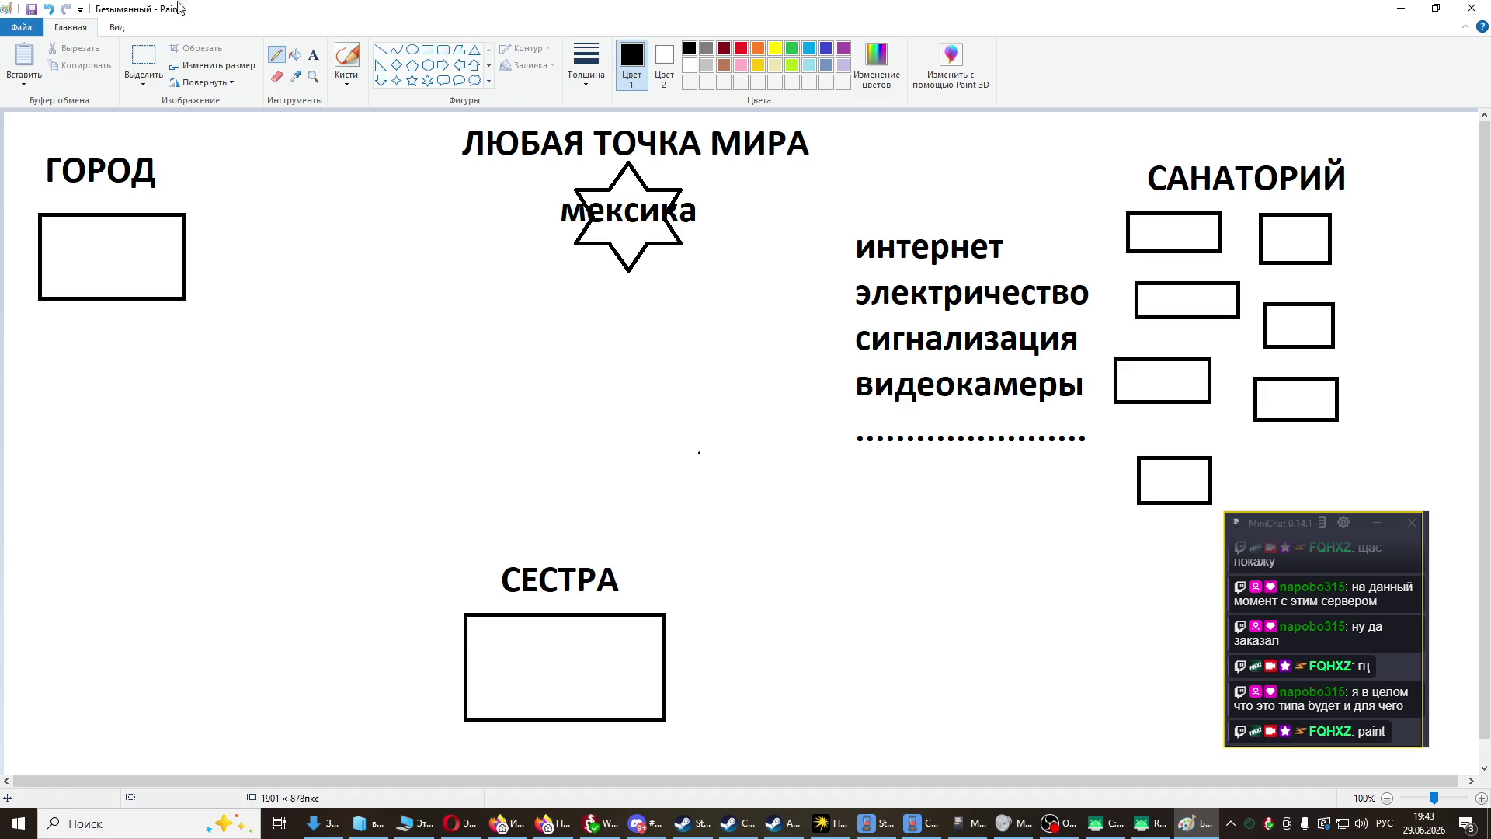
pyautogui.click(317, 60)
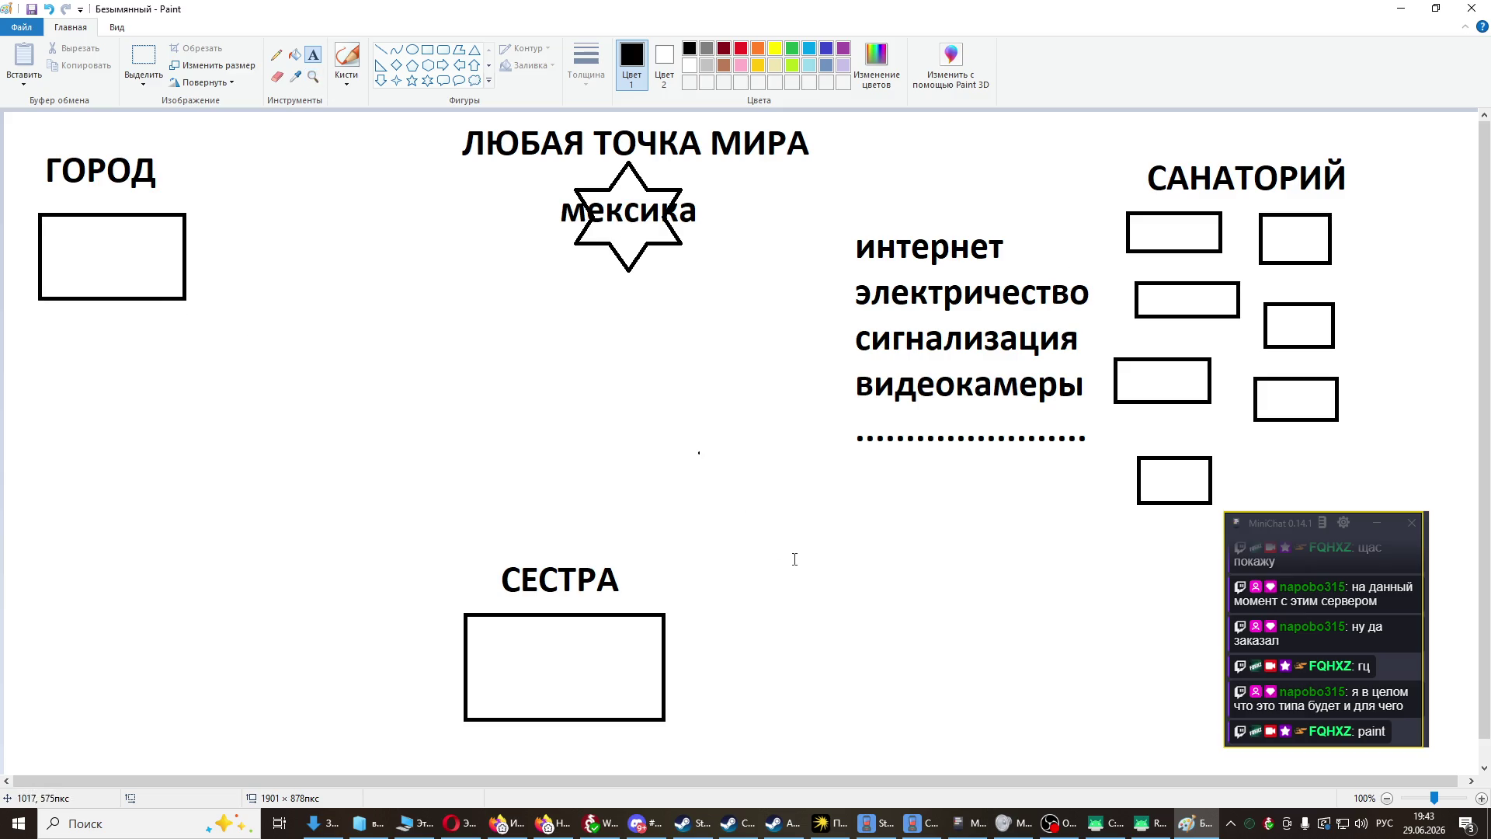
pyautogui.moveTo(1092, 533); pyautogui.dragTo(1181, 604)
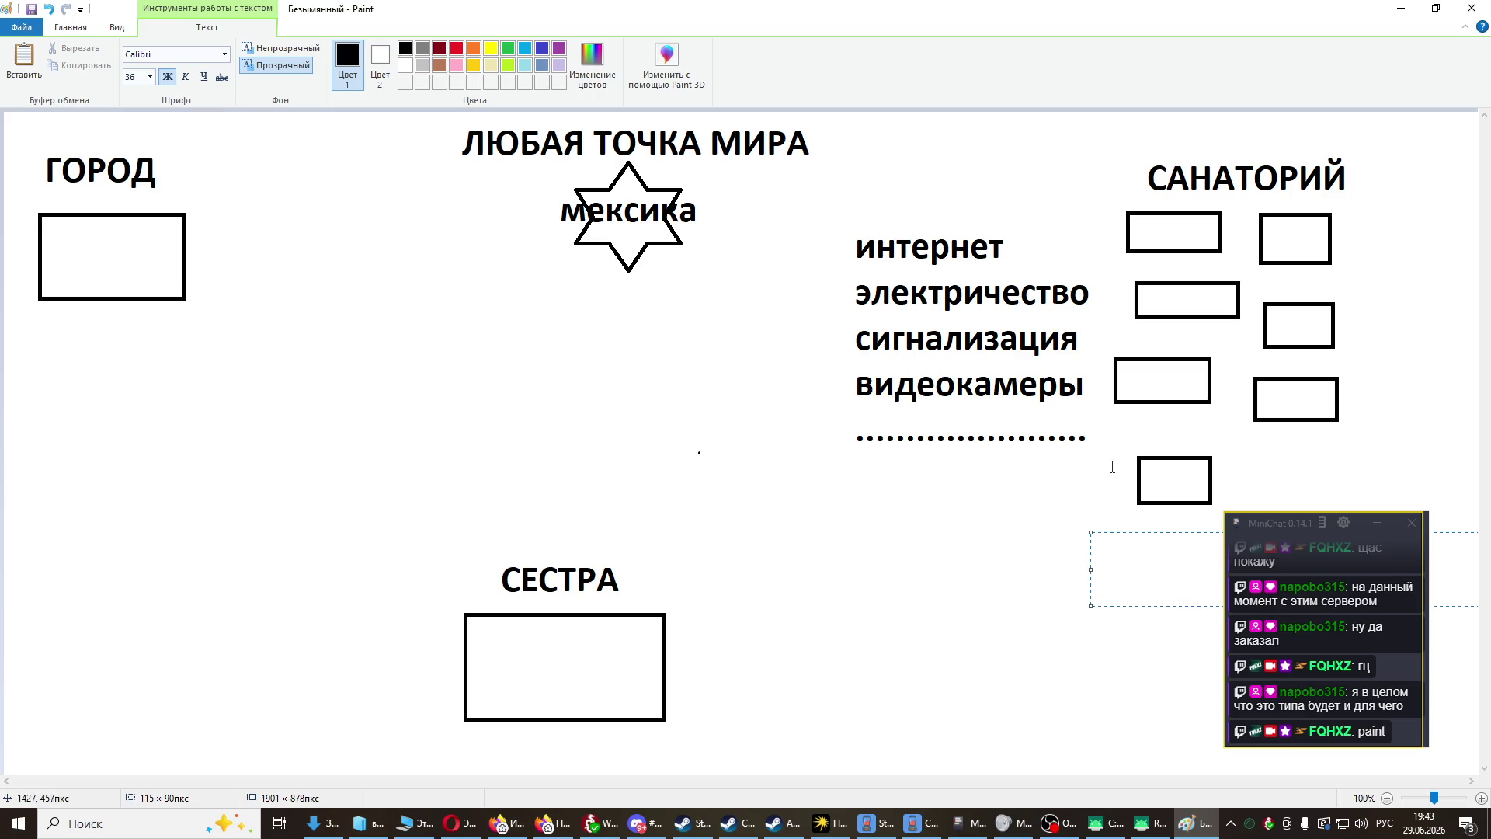
pyautogui.write('сервер')
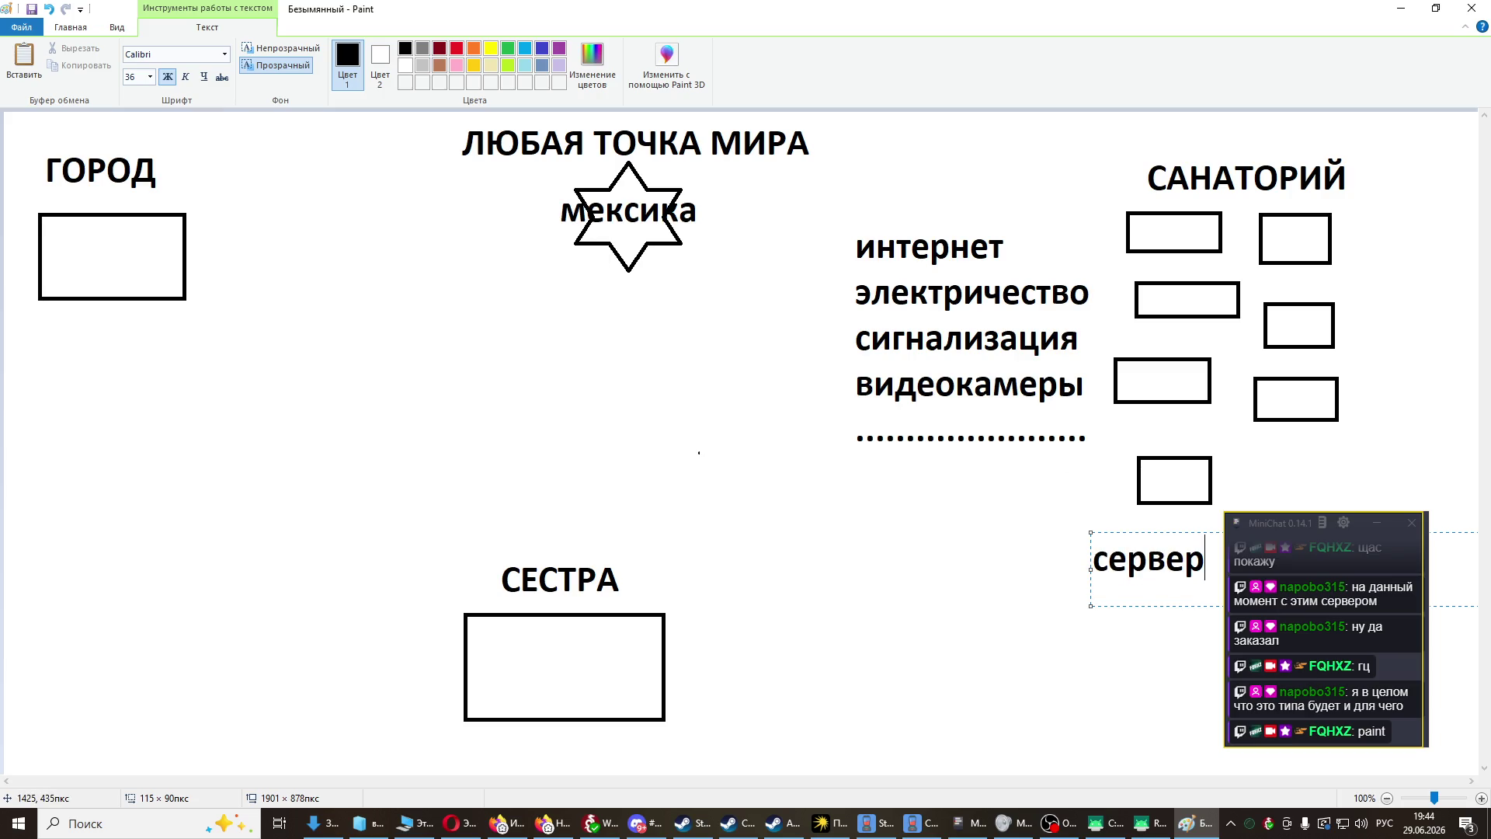
pyautogui.moveTo(1155, 533)
pyautogui.mouseDown()
pyautogui.moveTo(1113, 559)
pyautogui.moveTo(1128, 559)
pyautogui.moveTo(984, 127)
pyautogui.moveTo(1040, 675)
pyautogui.moveTo(1009, 565)
pyautogui.mouseUp()
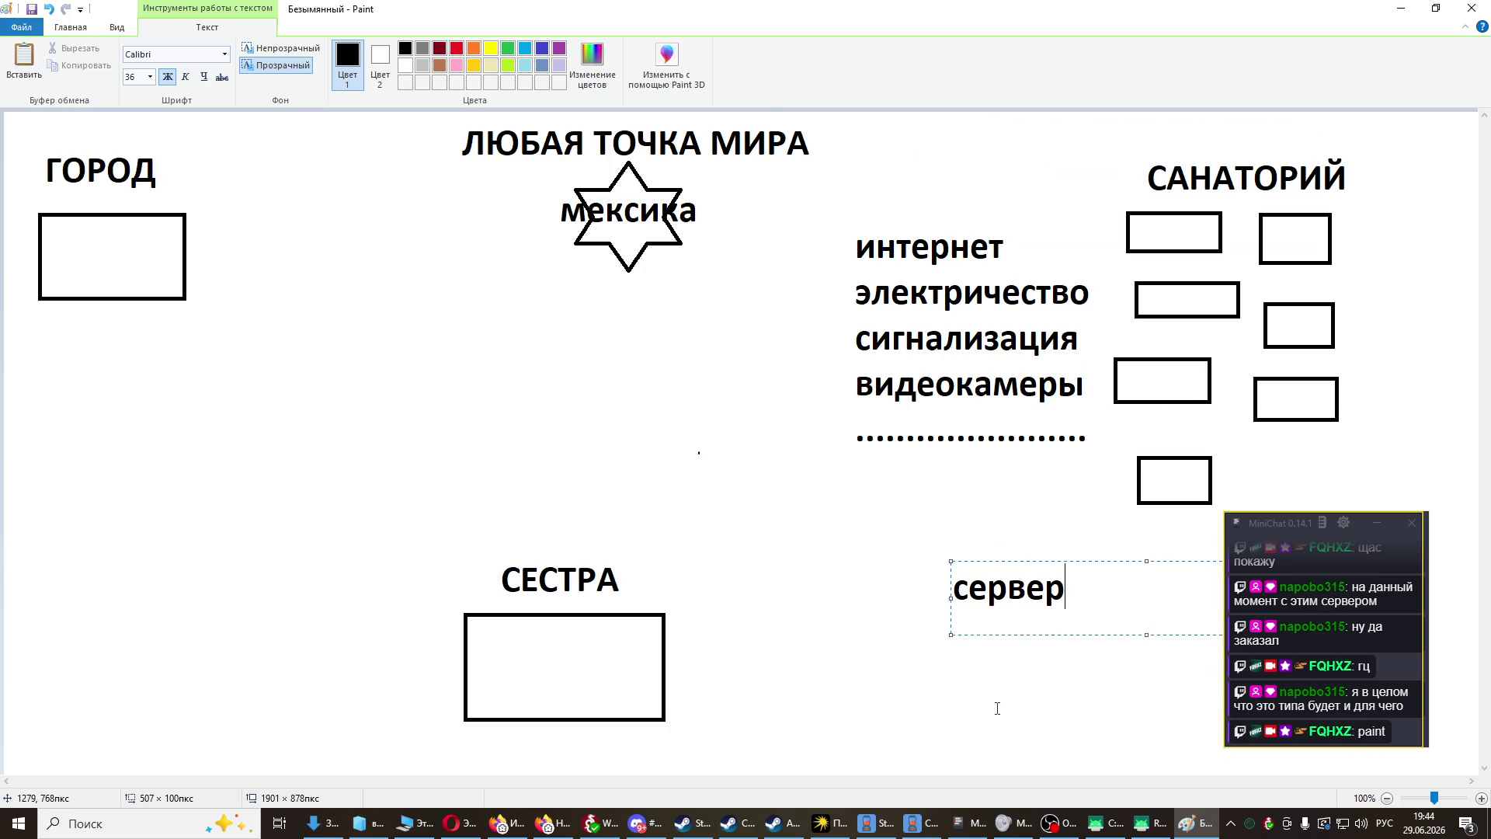
# - Commit the сервер label and draw a rectangle beneath it
pyautogui.click(999, 705)
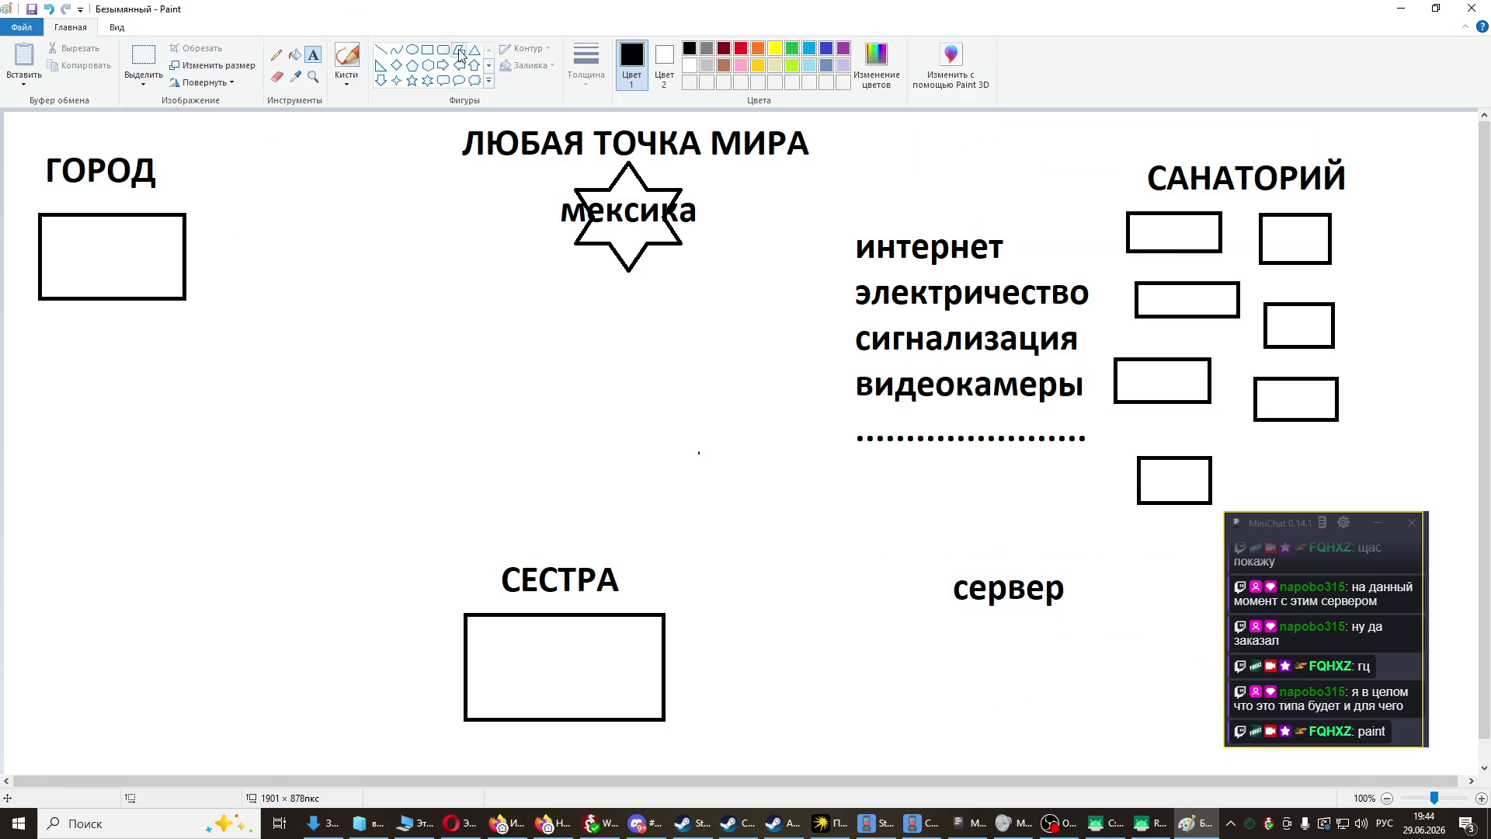
pyautogui.click(427, 49)
pyautogui.moveTo(952, 622); pyautogui.dragTo(1117, 710)
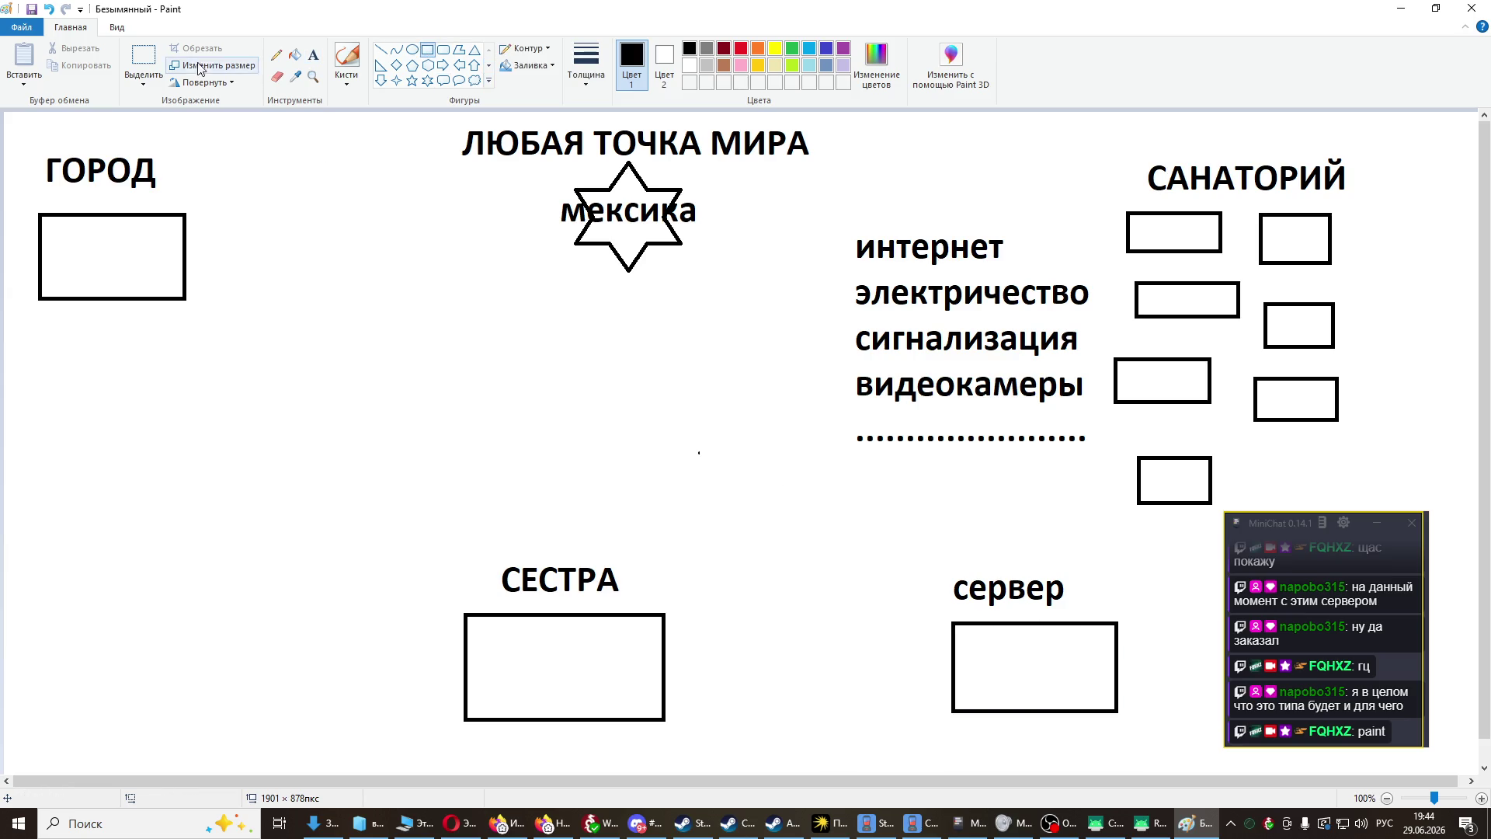
# - Switch to freehand drawing with the first brush type
pyautogui.click(277, 56)
pyautogui.click(346, 77)
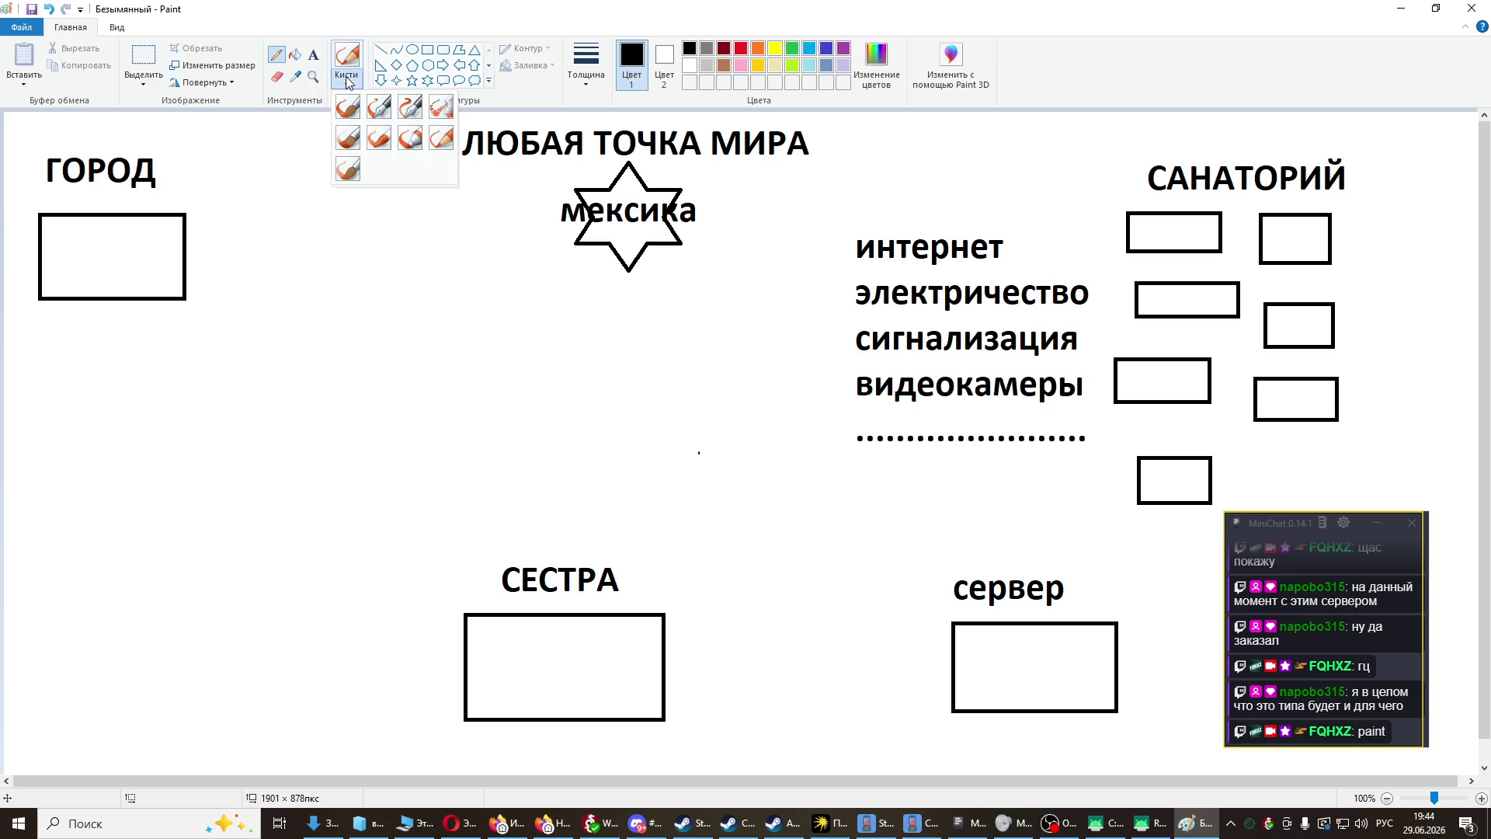
pyautogui.click(351, 110)
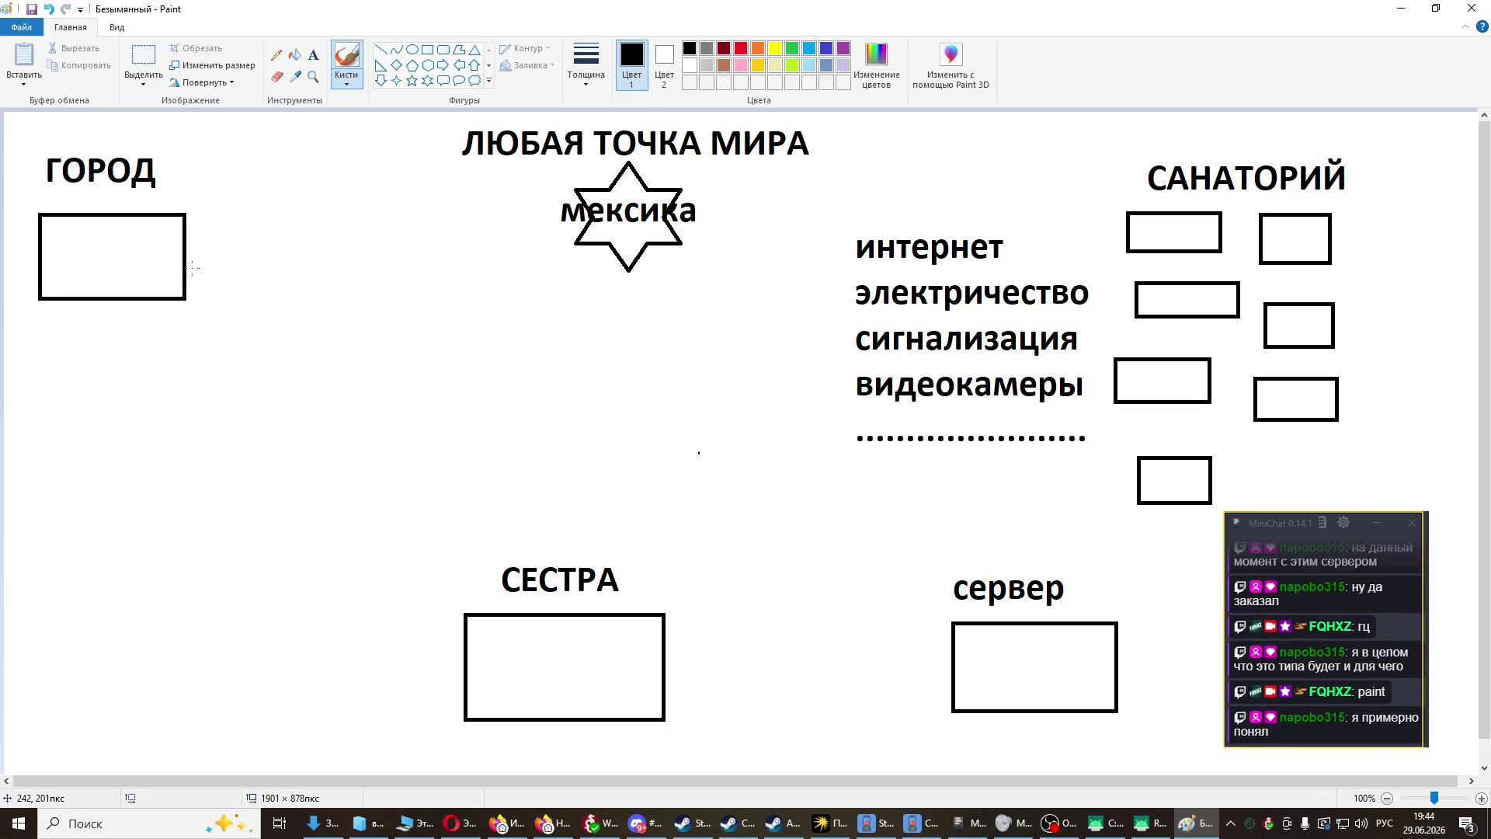
pyautogui.click(1293, 740)
# - Send chat messages 'я могу быть где угодно', 'хоть под каблуком' and 'это очень не просто'
pyautogui.write('я')
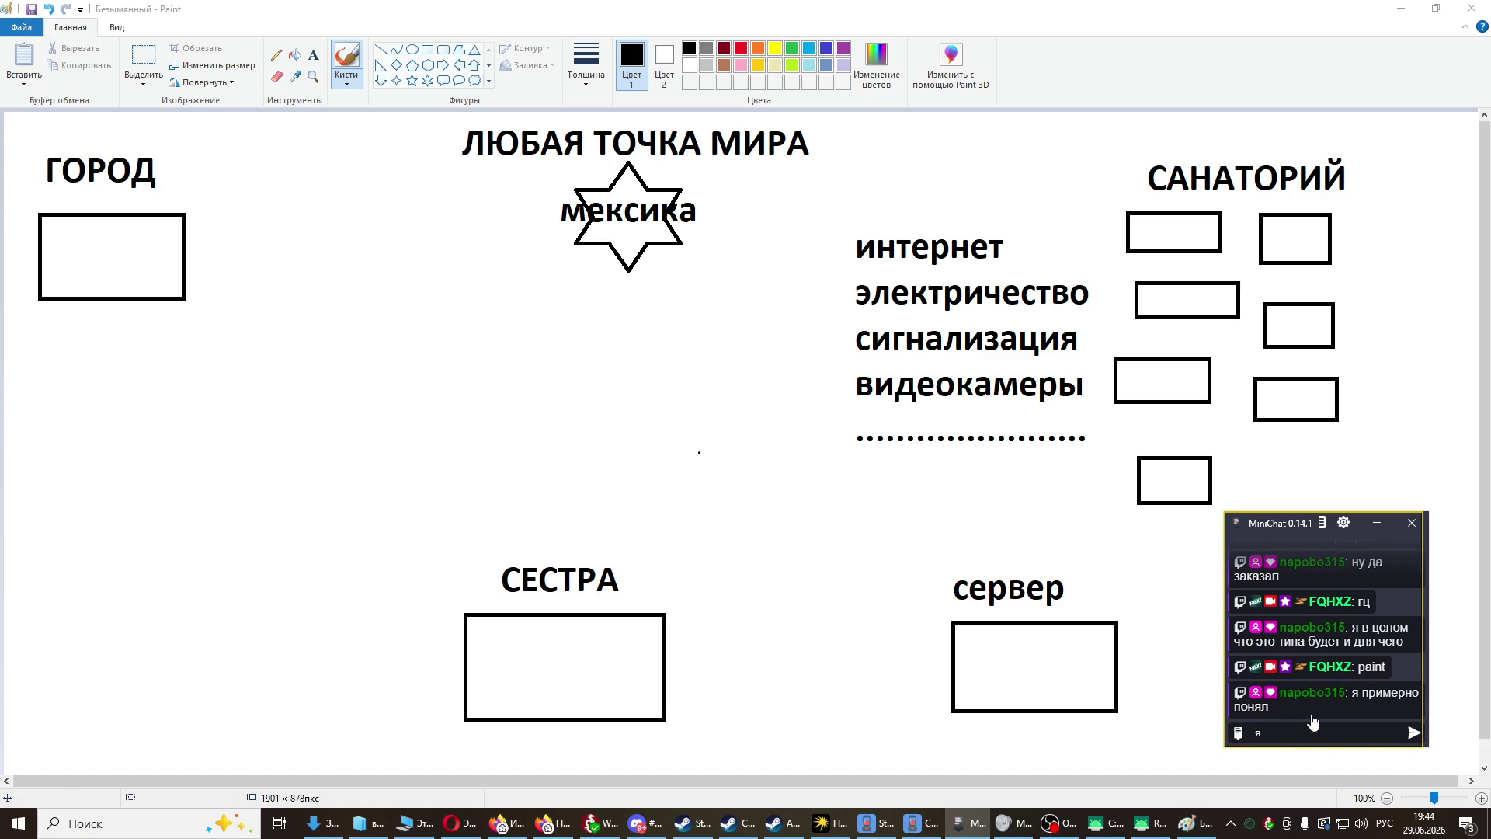
pyautogui.write(' могу ')
pyautogui.write('быть где')
pyautogui.write(' угодно')
pyautogui.press('Return')
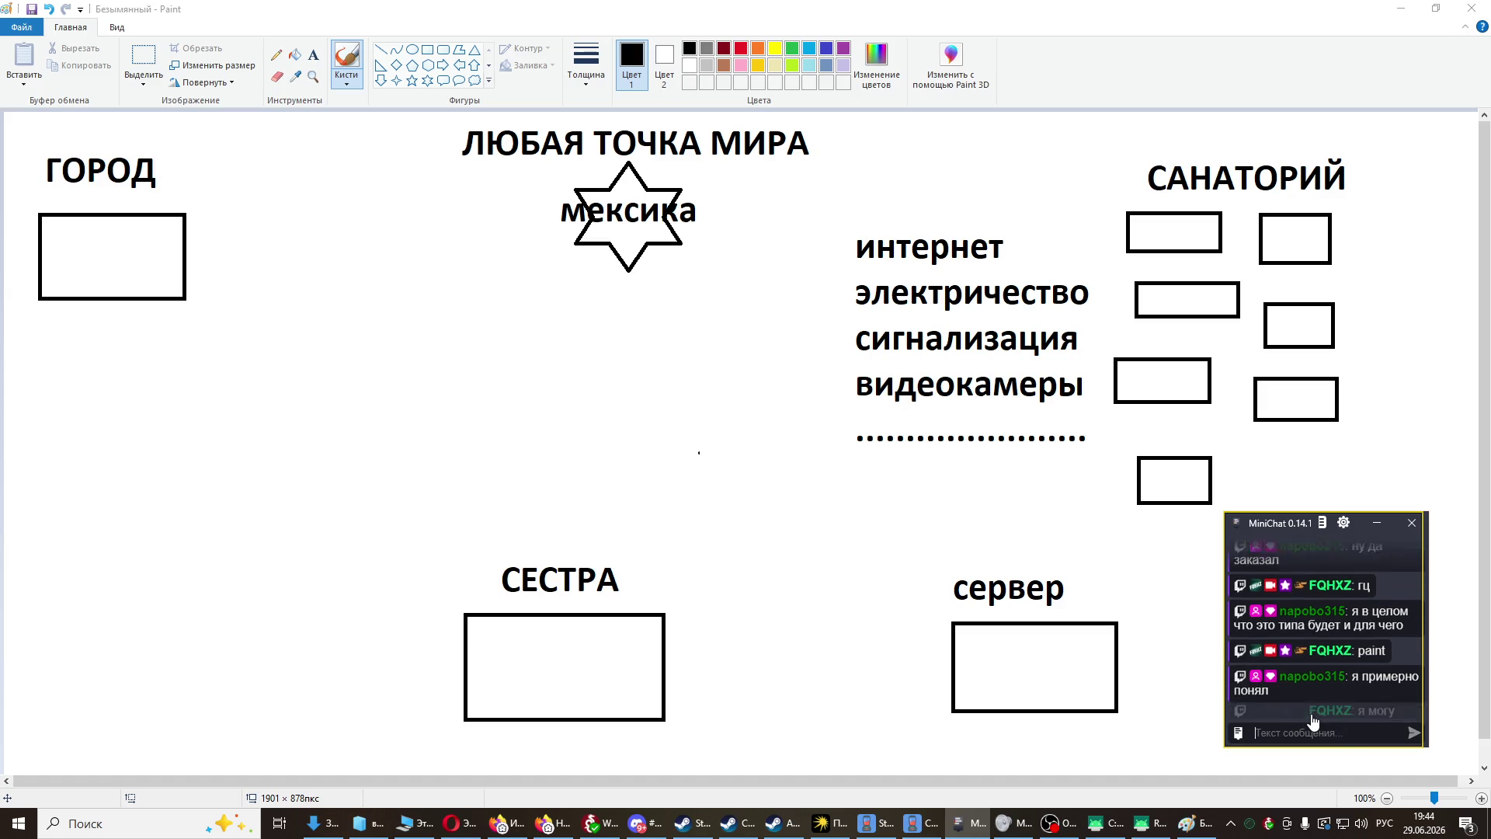
pyautogui.write('хоть под')
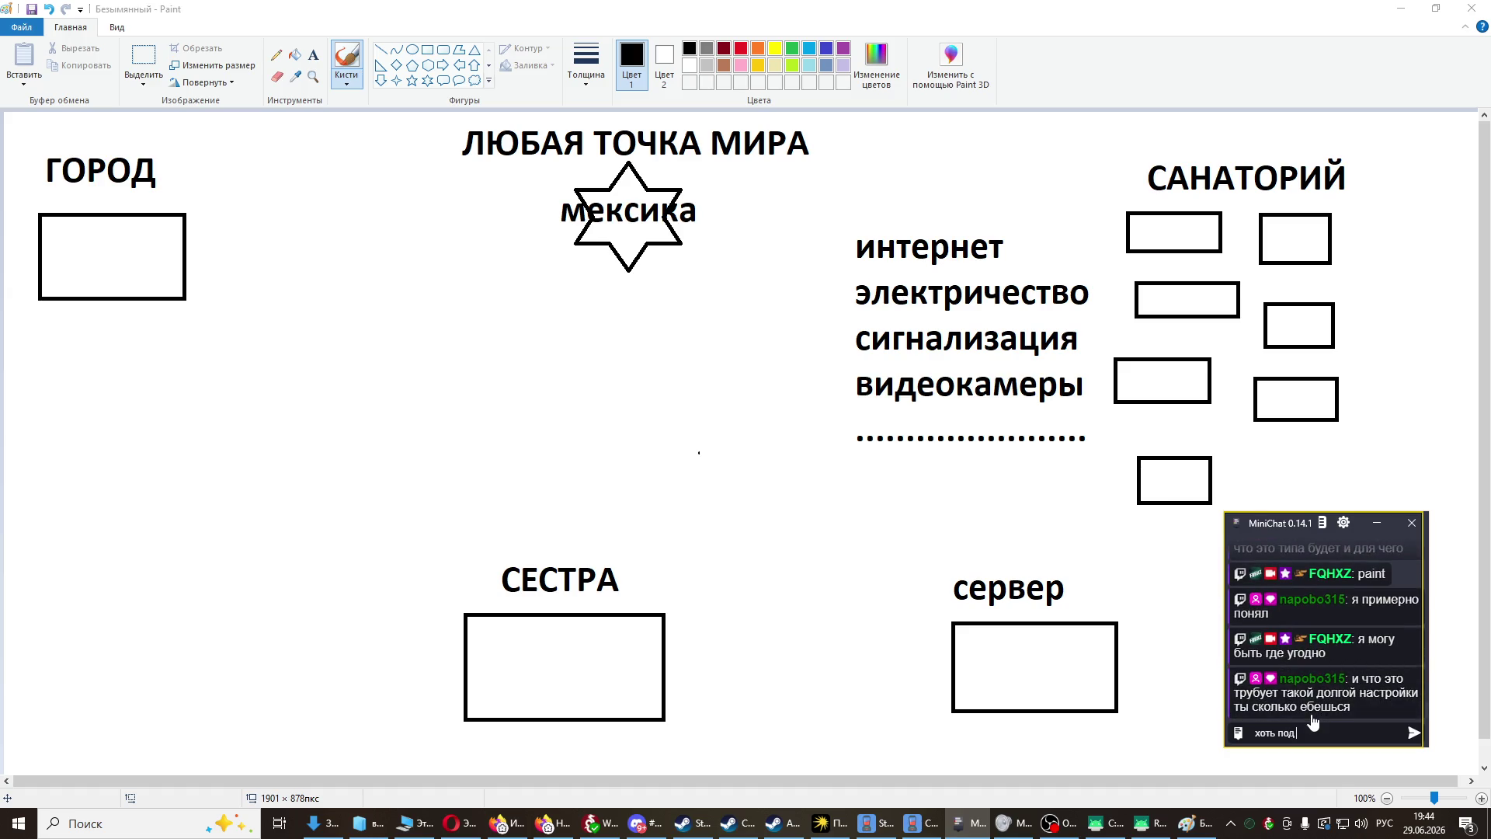
pyautogui.write(' ка')
pyautogui.write('блуком')
pyautogui.press('Return')
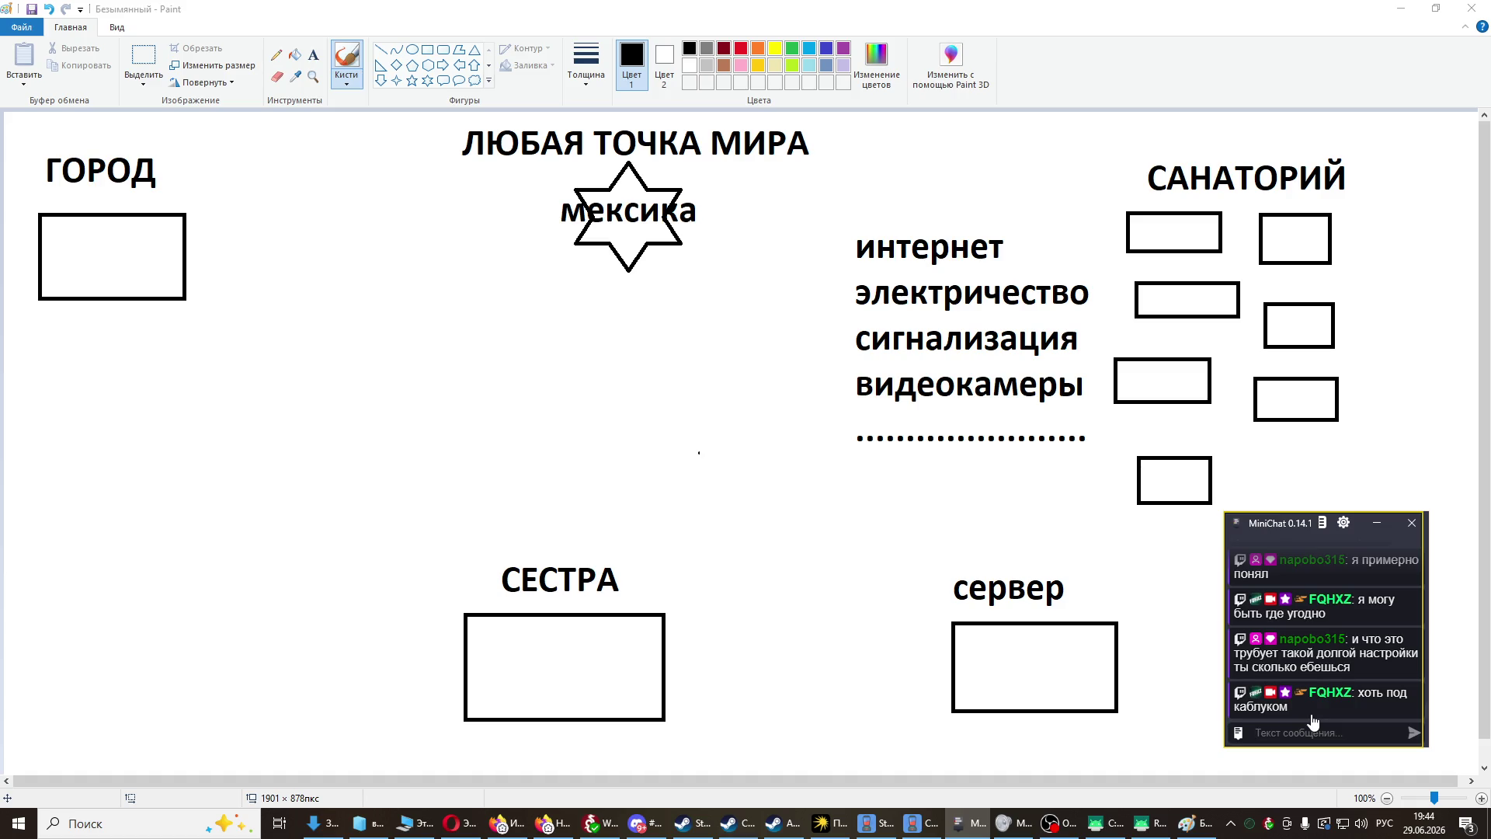
pyautogui.write('я имеб')
pyautogui.press('BackSpace')
pyautogui.press('BackSpace')
pyautogui.press('BackSpace')
pyautogui.write('это очень')
pyautogui.write(' не просто')
pyautogui.press('Return')
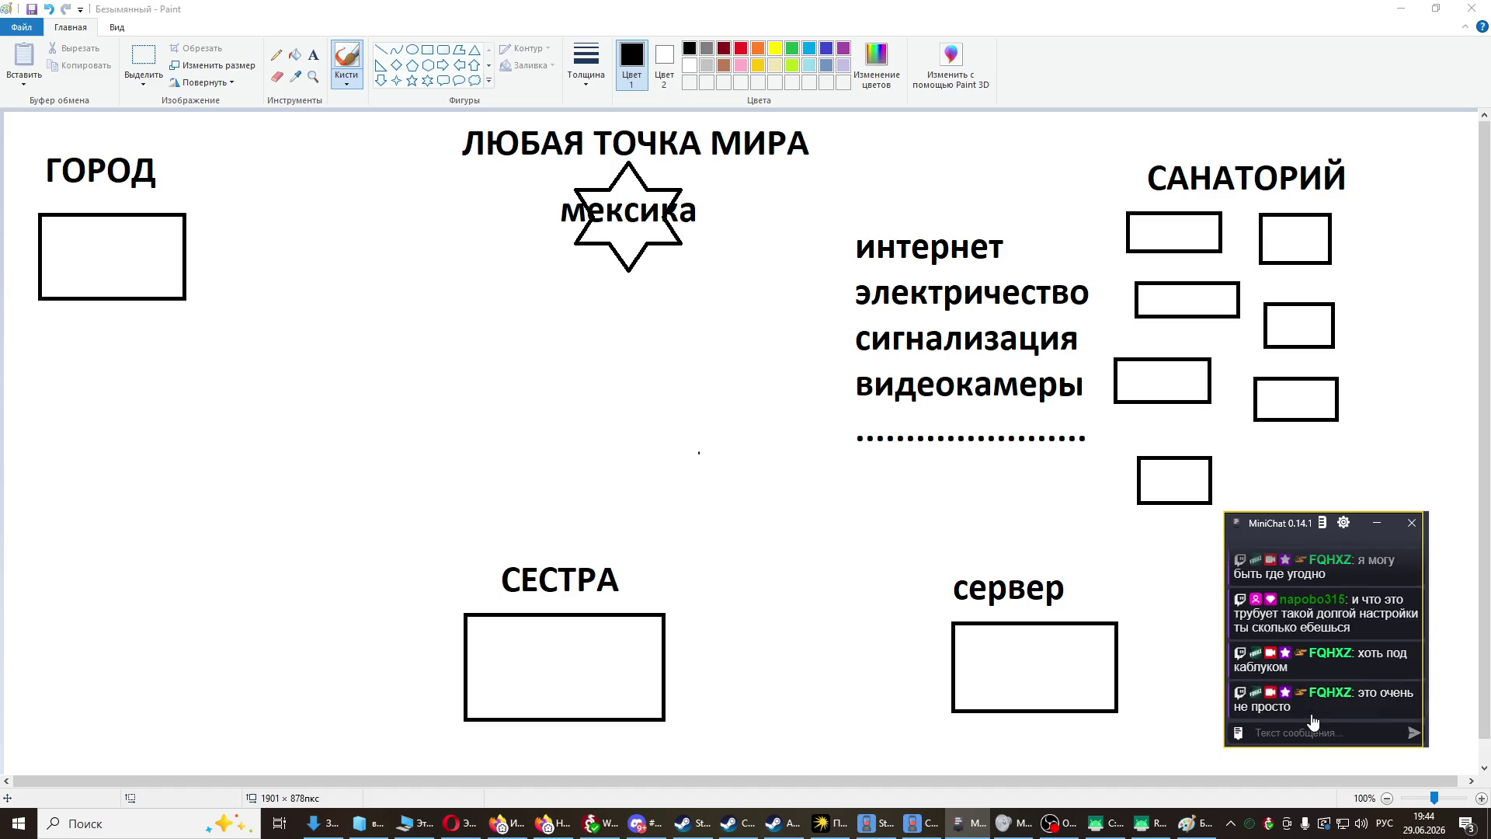
# - Send the replies 'самому', 'или плати денег' and 'или разбирайся'
pyautogui.write('самому')
pyautogui.press('Return')
pyautogui.write('или п')
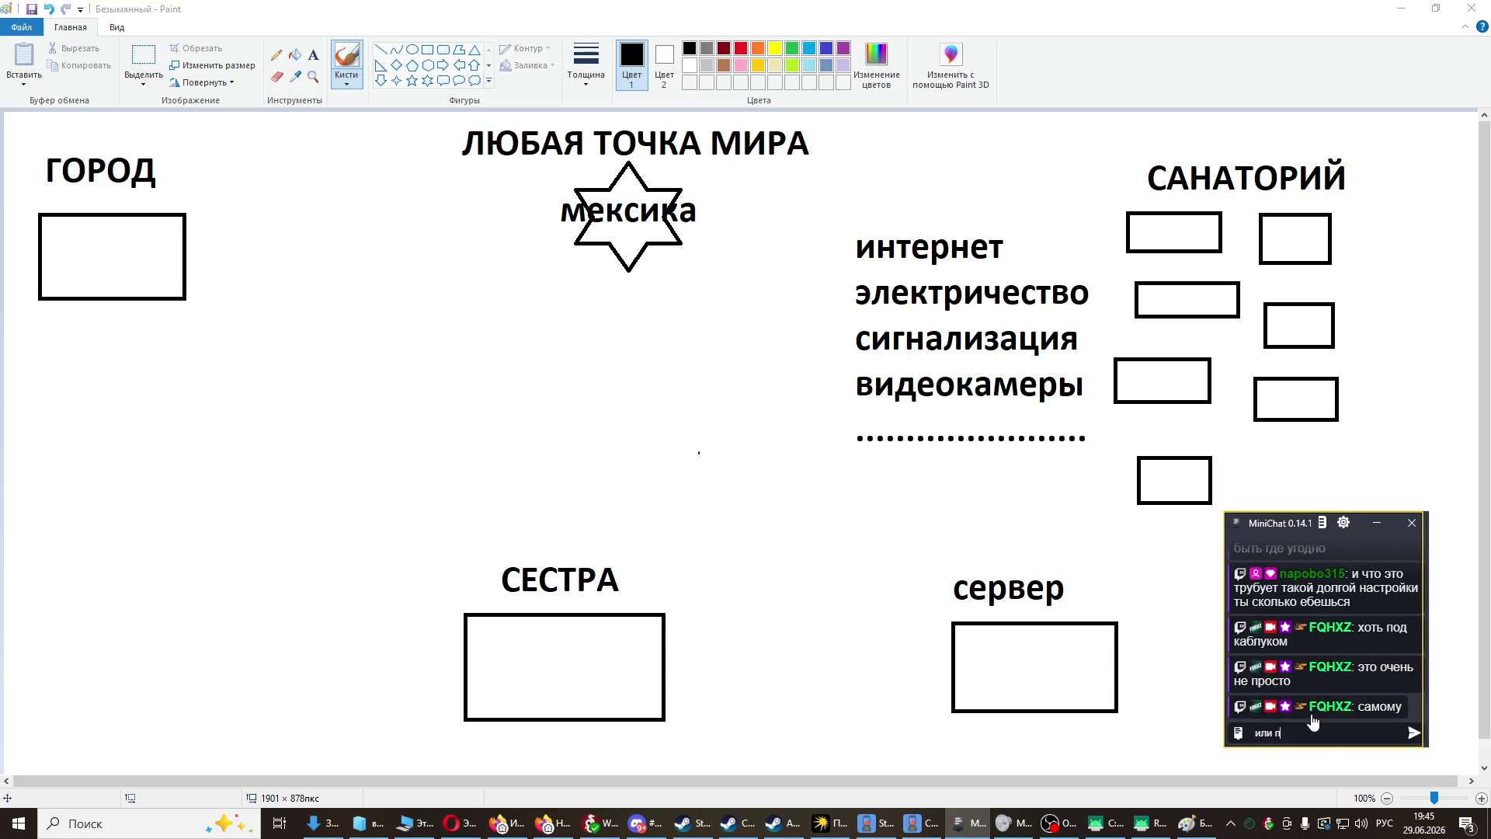
pyautogui.write('лати де')
pyautogui.write('нег')
pyautogui.press('Return')
pyautogui.write('или')
pyautogui.press('BackSpace')
pyautogui.press('BackSpace')
pyautogui.press('BackSpace')
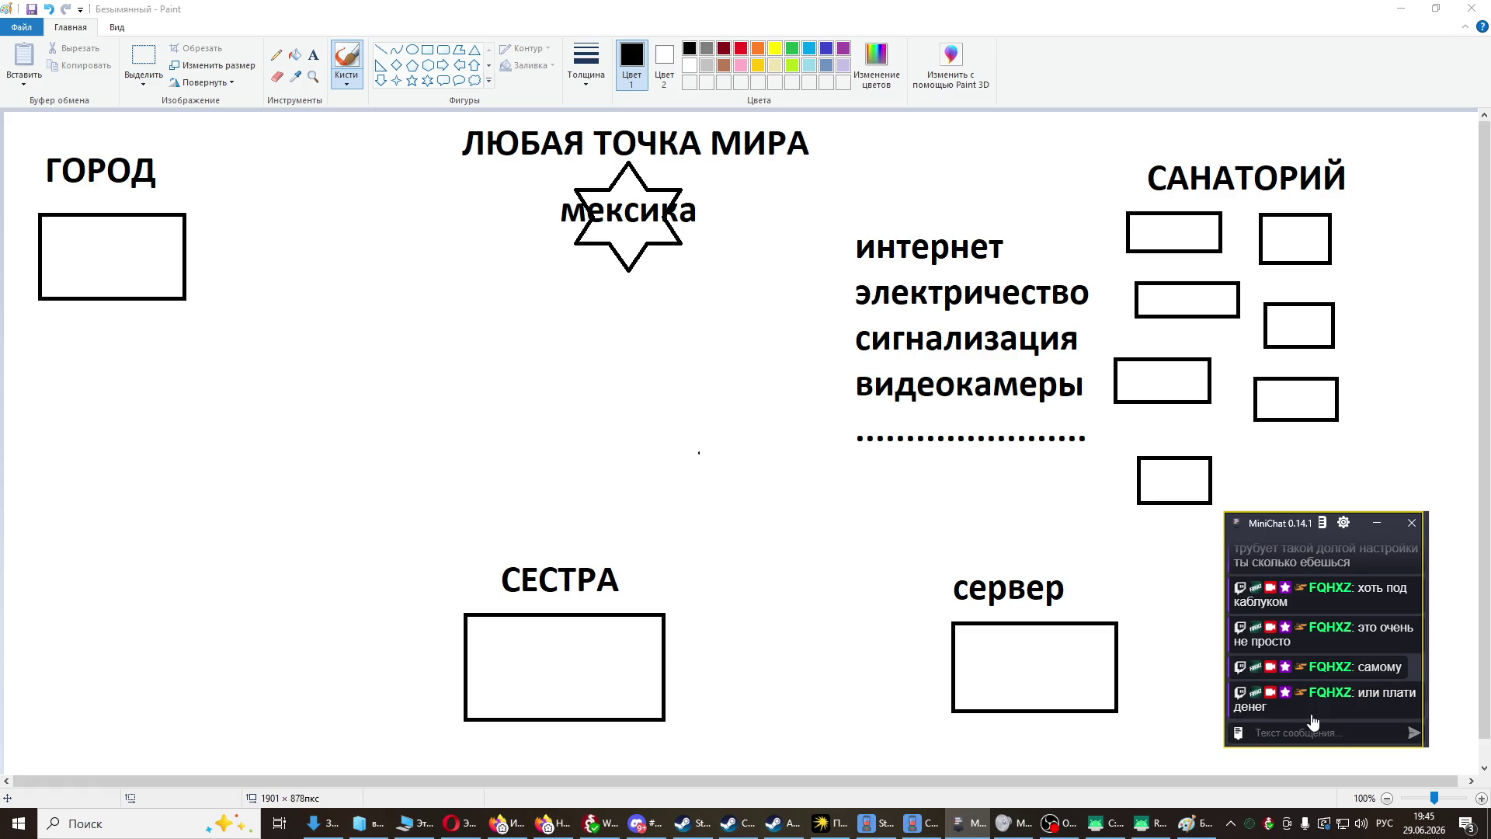
pyautogui.press('BackSpace')
pyautogui.write('зир')
pyautogui.press('BackSpace')
pyautogui.write('бираймс')
pyautogui.write('яч')
pyautogui.press('Return')
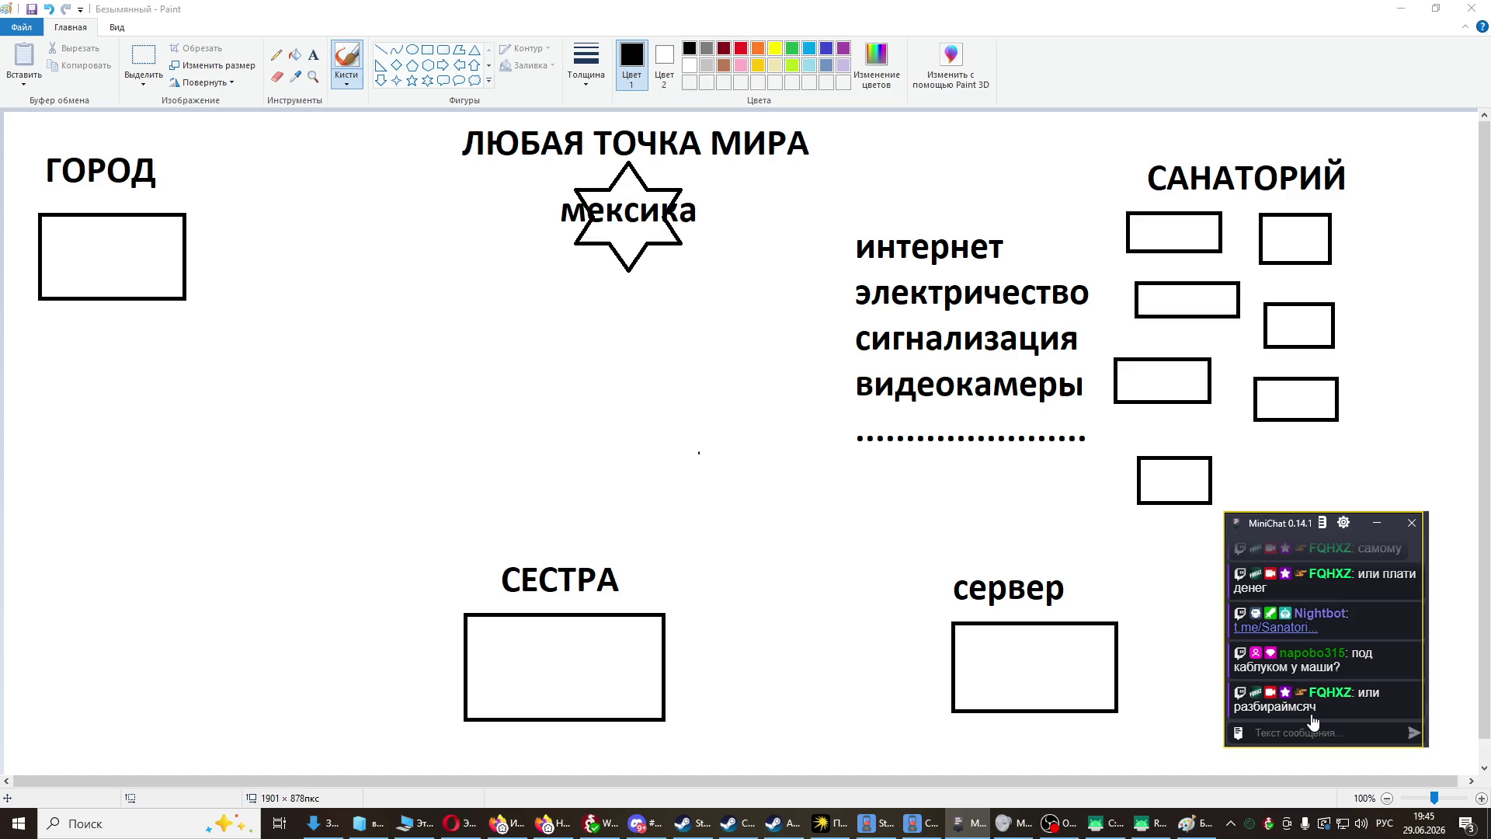
# - Send MiniChat replies 'и не факт что получится', that a friend helps a lot, and 'тратит время и знания на меня'
pyautogui.write('и не факт что получ')
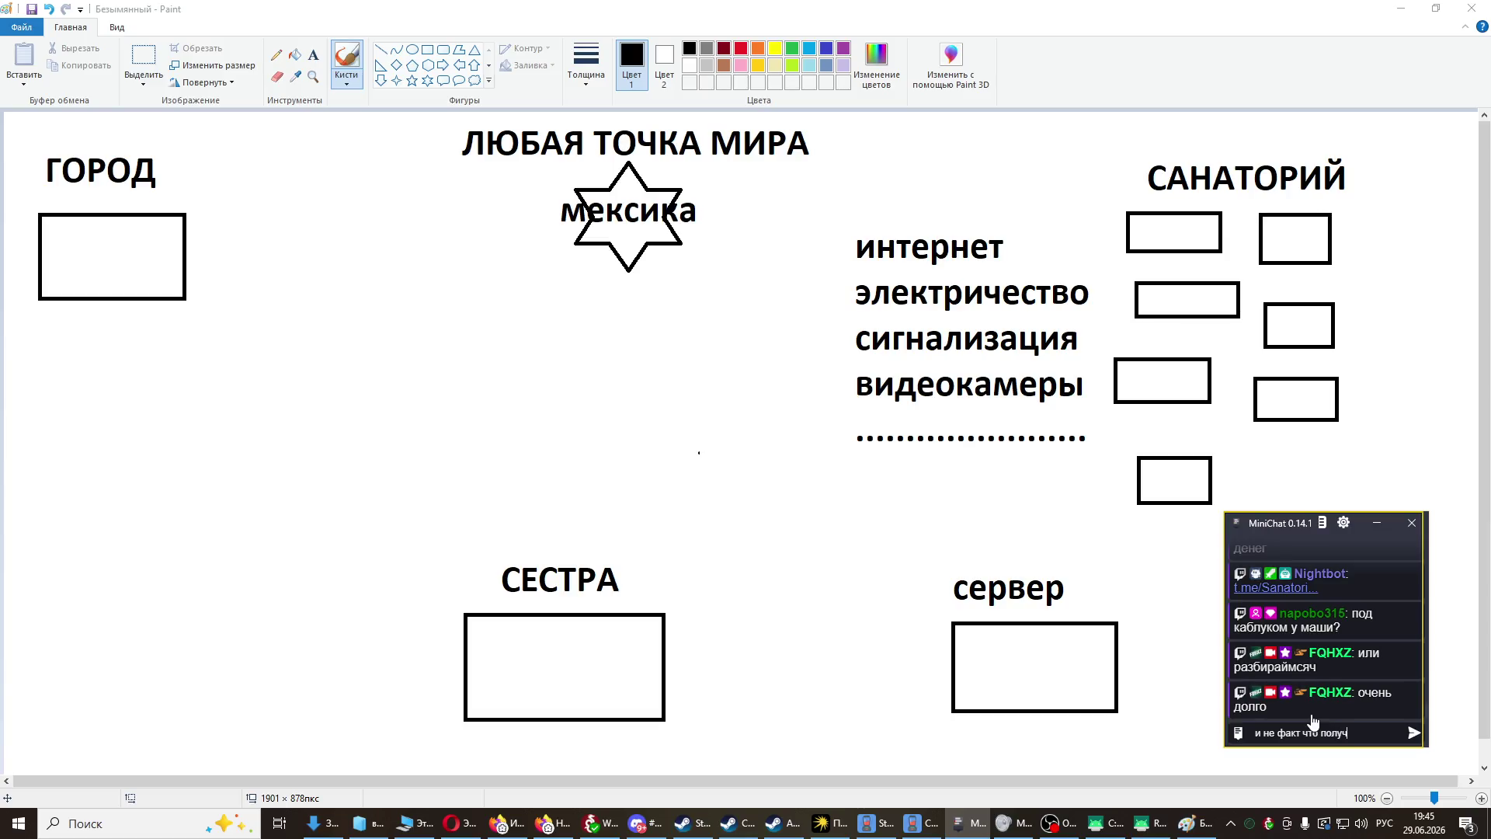
pyautogui.write('ится')
pyautogui.press('Return')
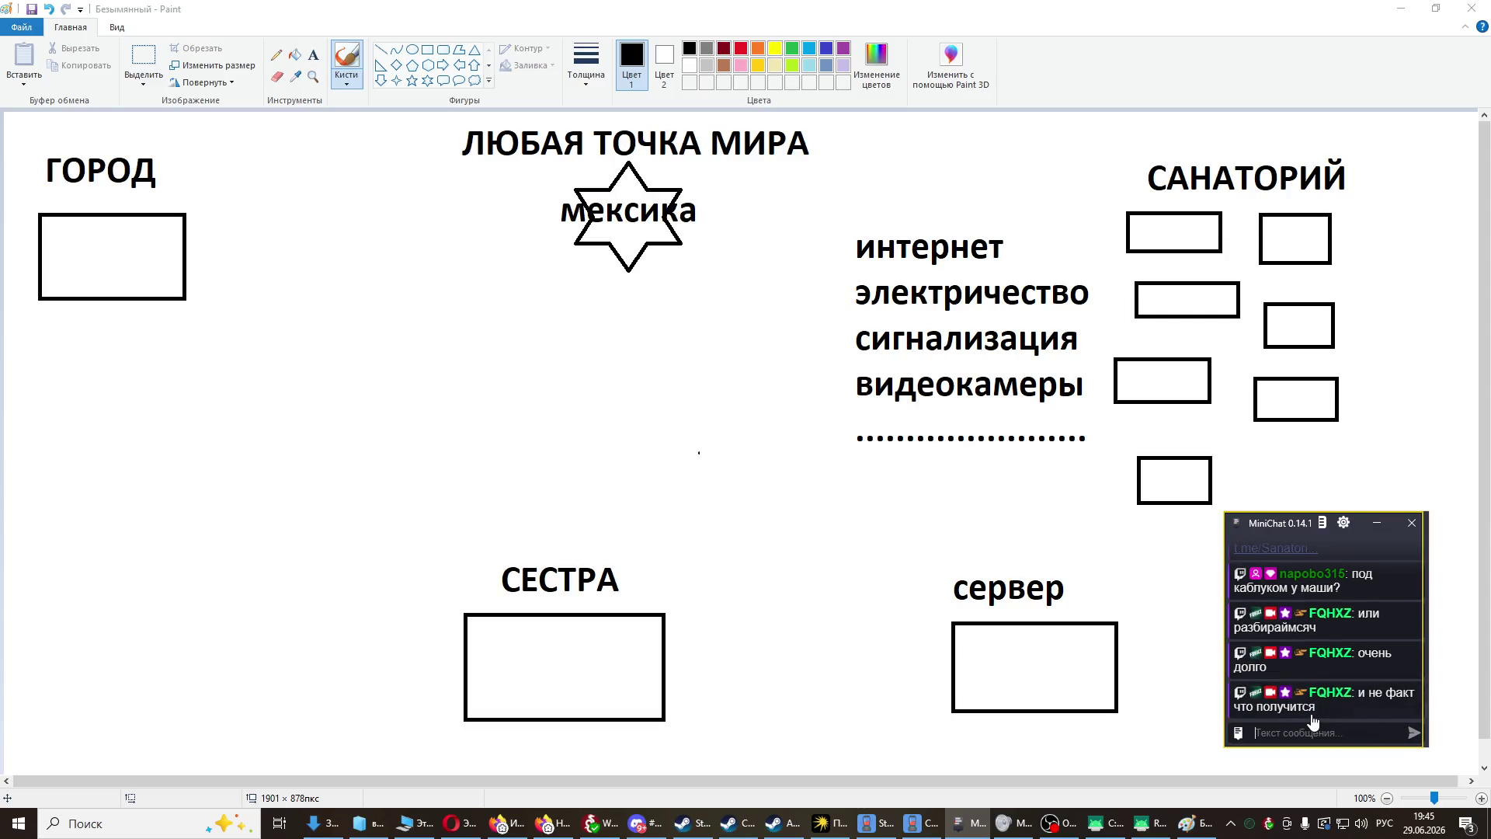
pyautogui.write('дима очень ')
pyautogui.write('помогае')
pyautogui.write('т')
pyautogui.press('Return')
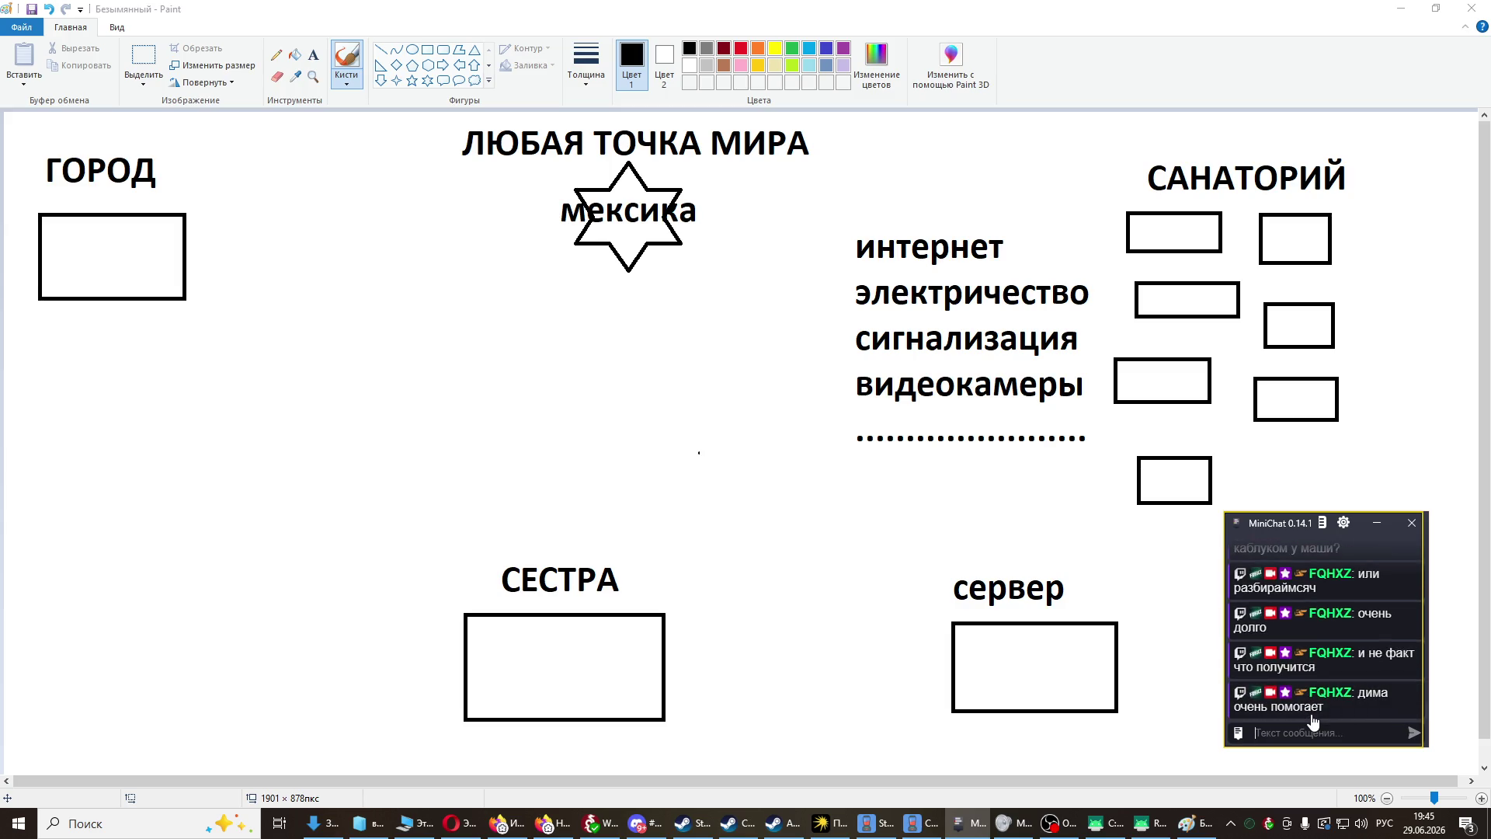
pyautogui.write('тратит время и з')
pyautogui.write('нания на меня')
pyautogui.press('Return')
# - Send 'нельзяупустить такую возможност', 'хоть опробуем', then a corrected 'хоть под' reply naming a person
pyautogui.write('нельзя')
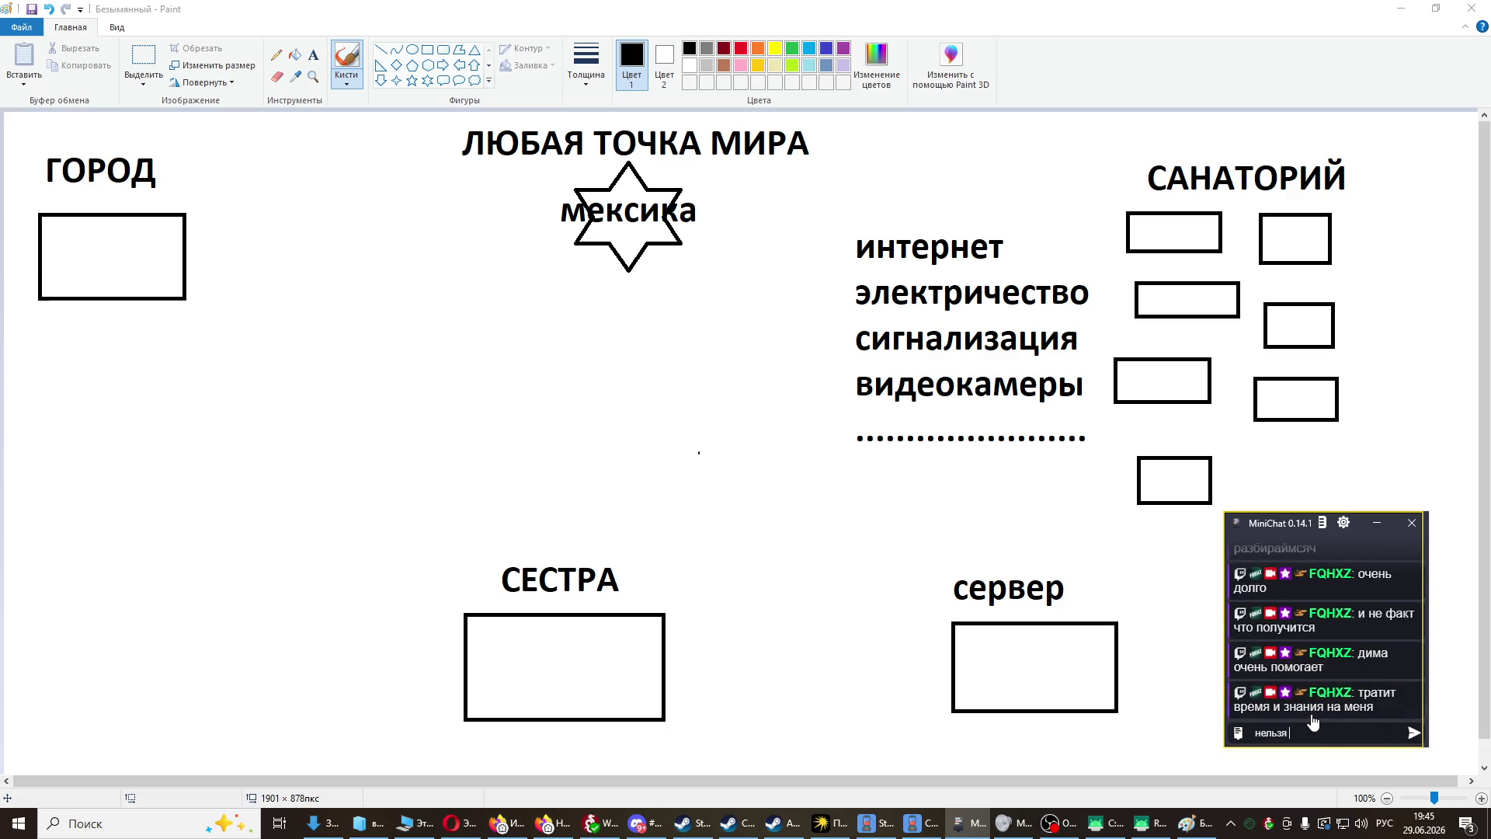
pyautogui.write('упустить такую возможность')
pyautogui.press('Return')
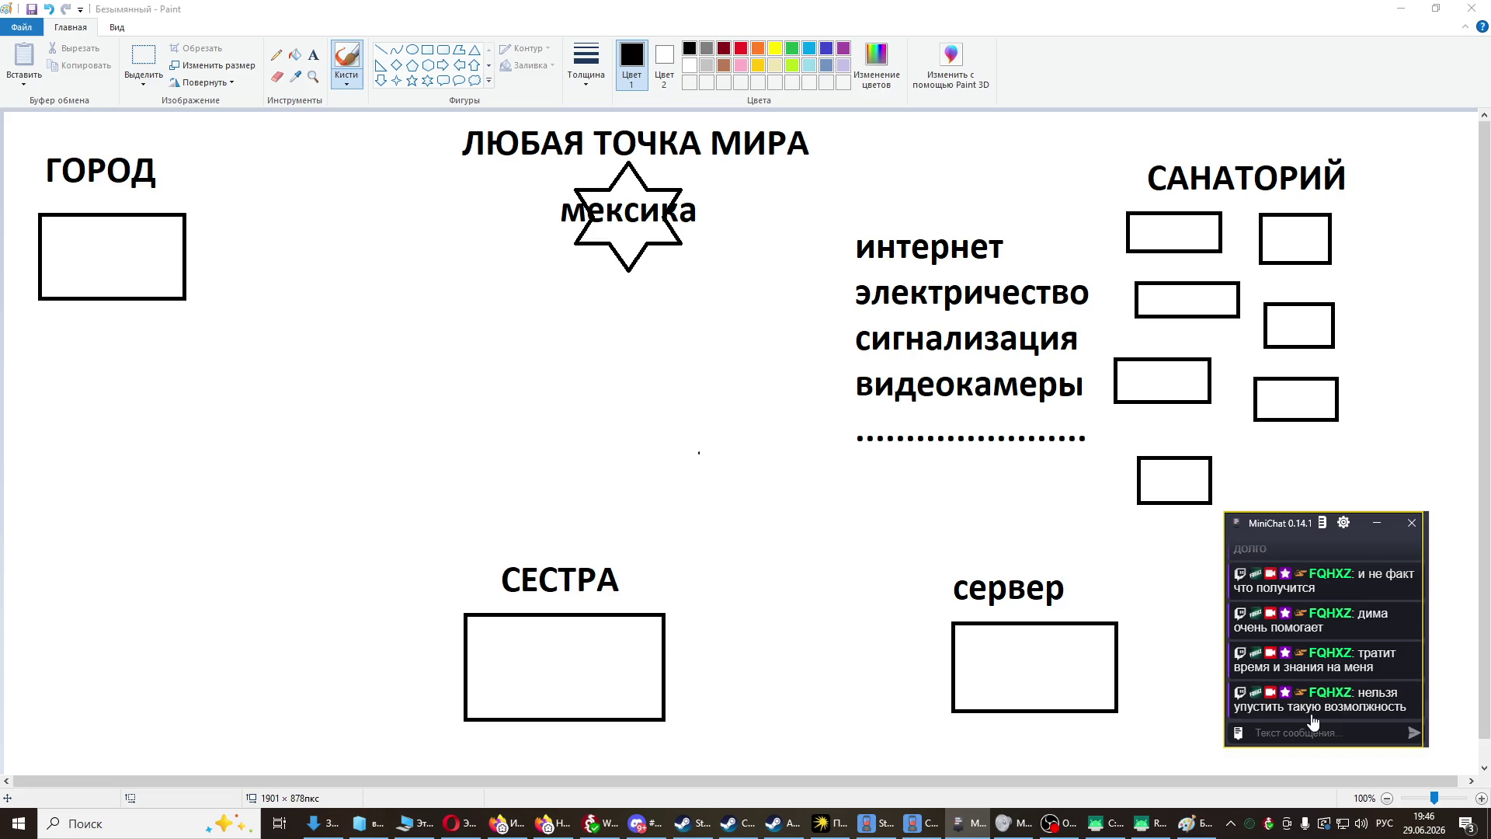
pyautogui.write('хоть ')
pyautogui.write('опробуем')
pyautogui.press('Return')
pyautogui.write('хоть ')
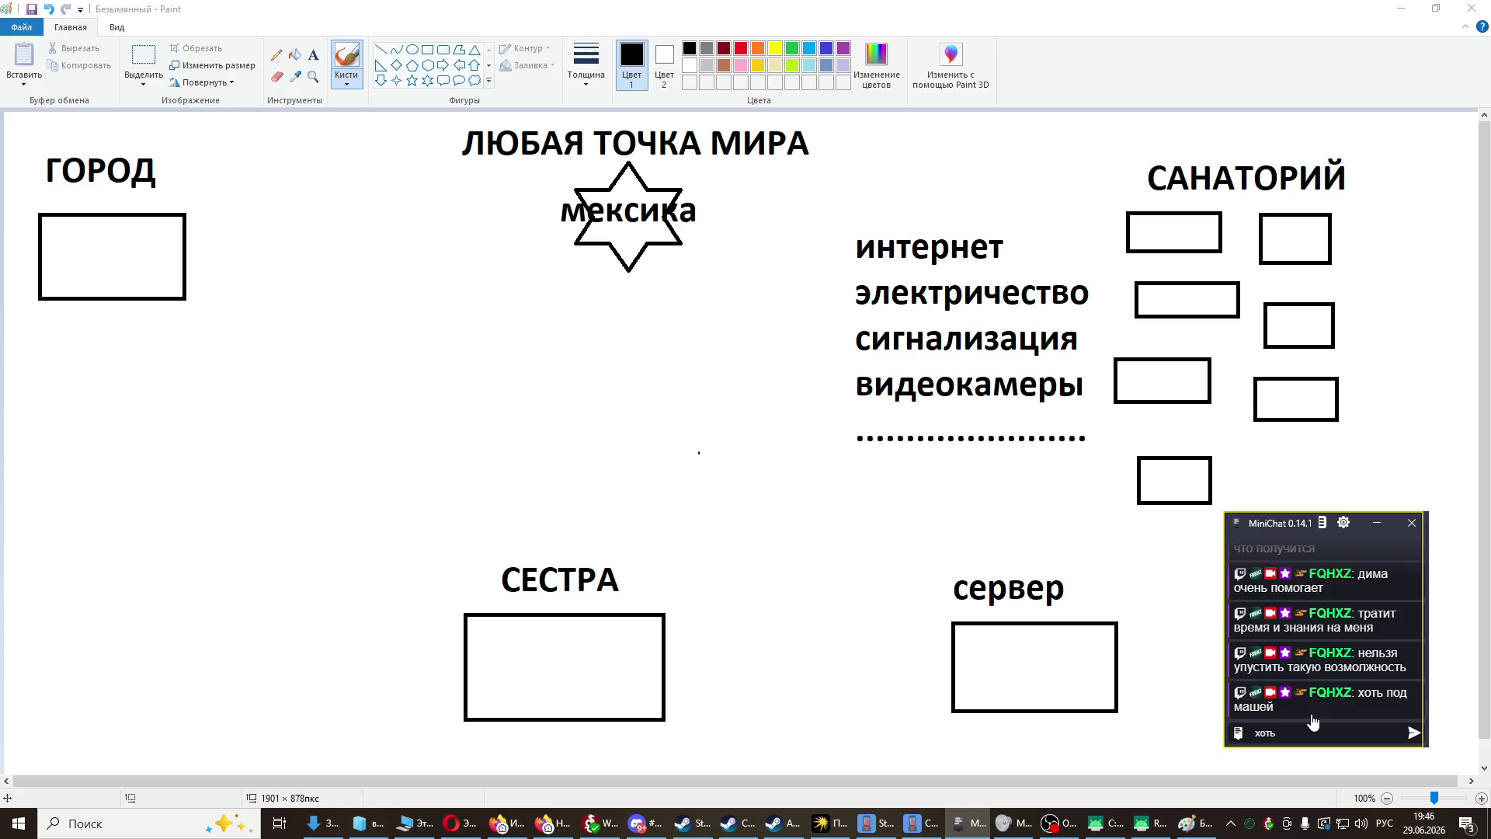
pyautogui.write('под пашей')
pyautogui.press('Return')
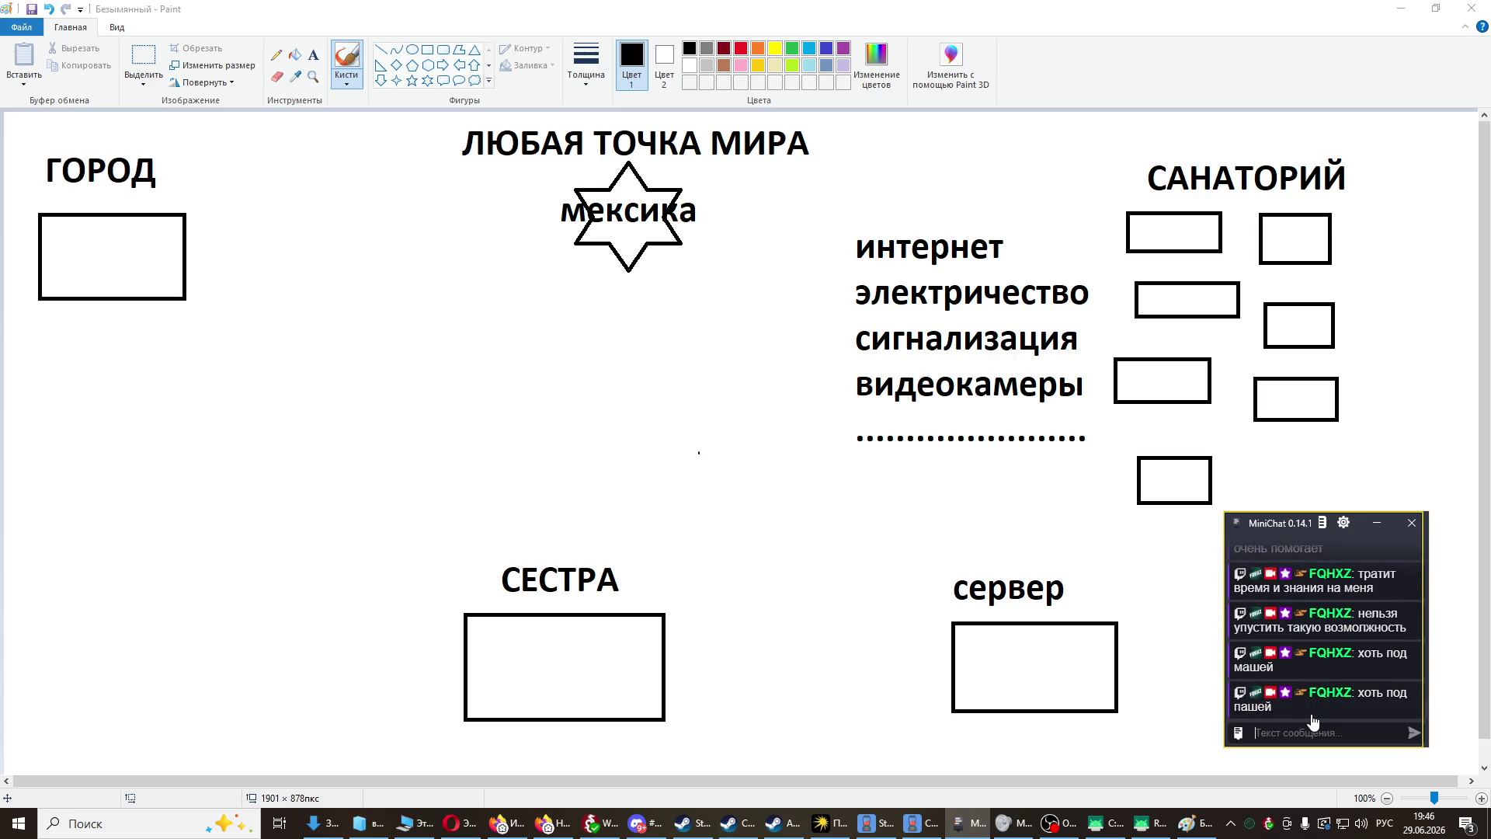
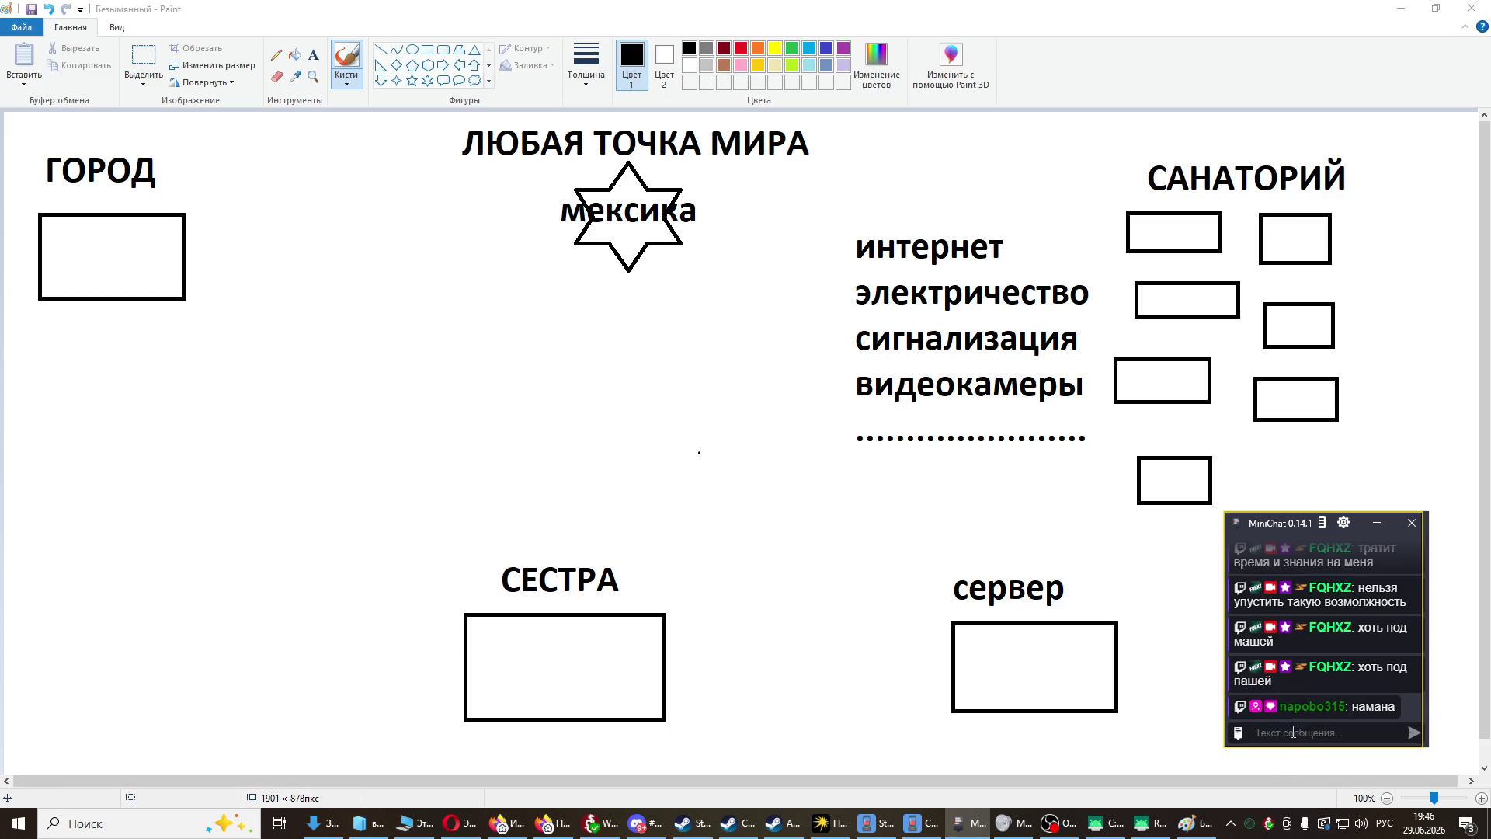
# - Post 'я могу быть где угодно' and 'и всё контролировать' in the MiniChat stream chat
pyautogui.click(1293, 733)
pyautogui.write('я мо')
pyautogui.write('гу быть где')
pyautogui.write(' угодно')
pyautogui.press('Return')
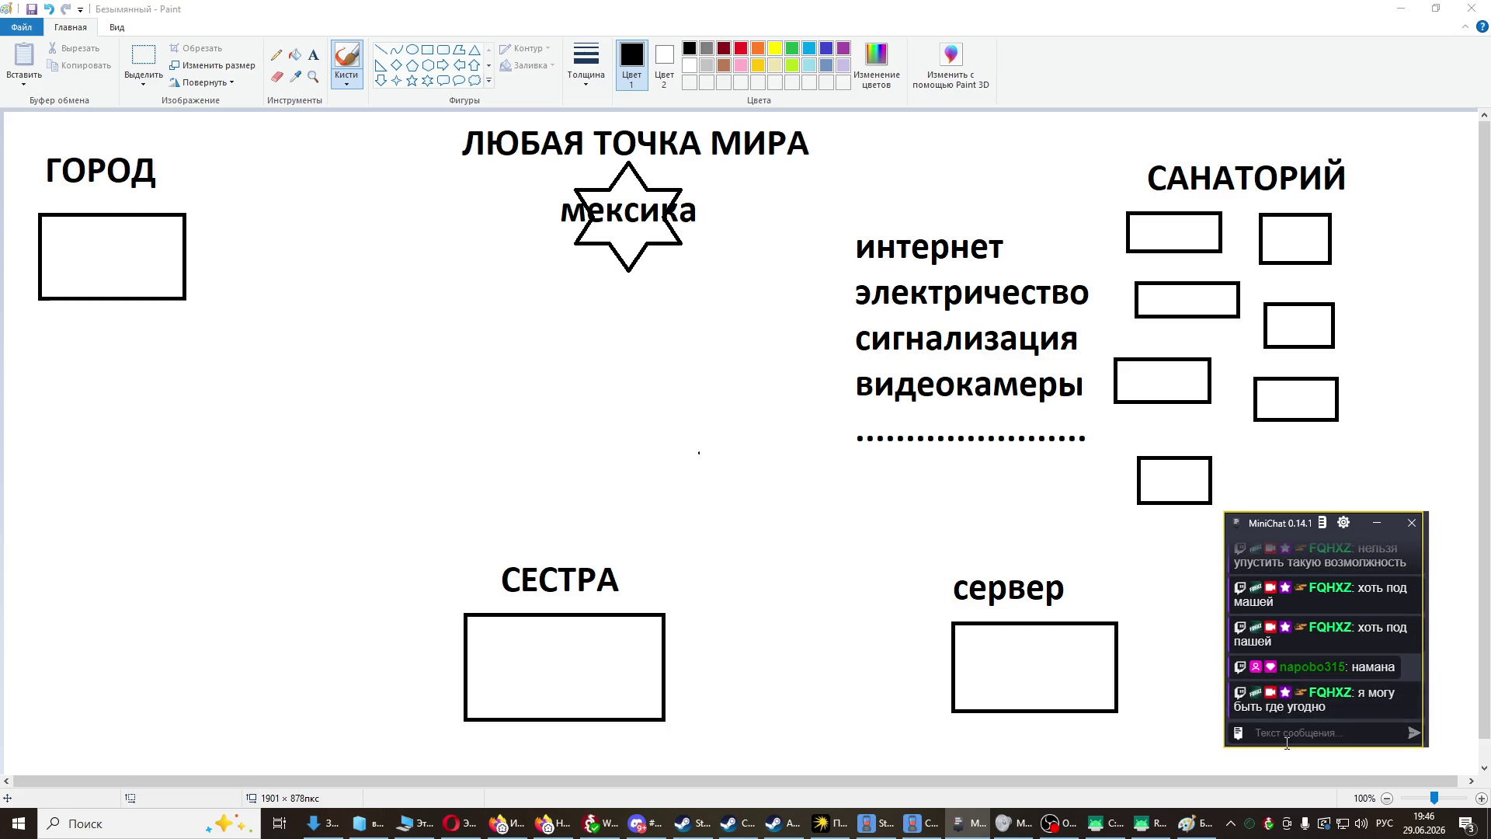
pyautogui.write('но')
pyautogui.press('BackSpace')
pyautogui.press('BackSpace')
pyautogui.write('и')
pyautogui.press('BackSpace')
pyautogui.write('и в')
pyautogui.write('тролирую')
pyautogui.press('Return')
# - Post 'полностью' and 'факт' in the chat, then start saving the Paint diagram
pyautogui.write('вс')
pyautogui.press('BackSpace')
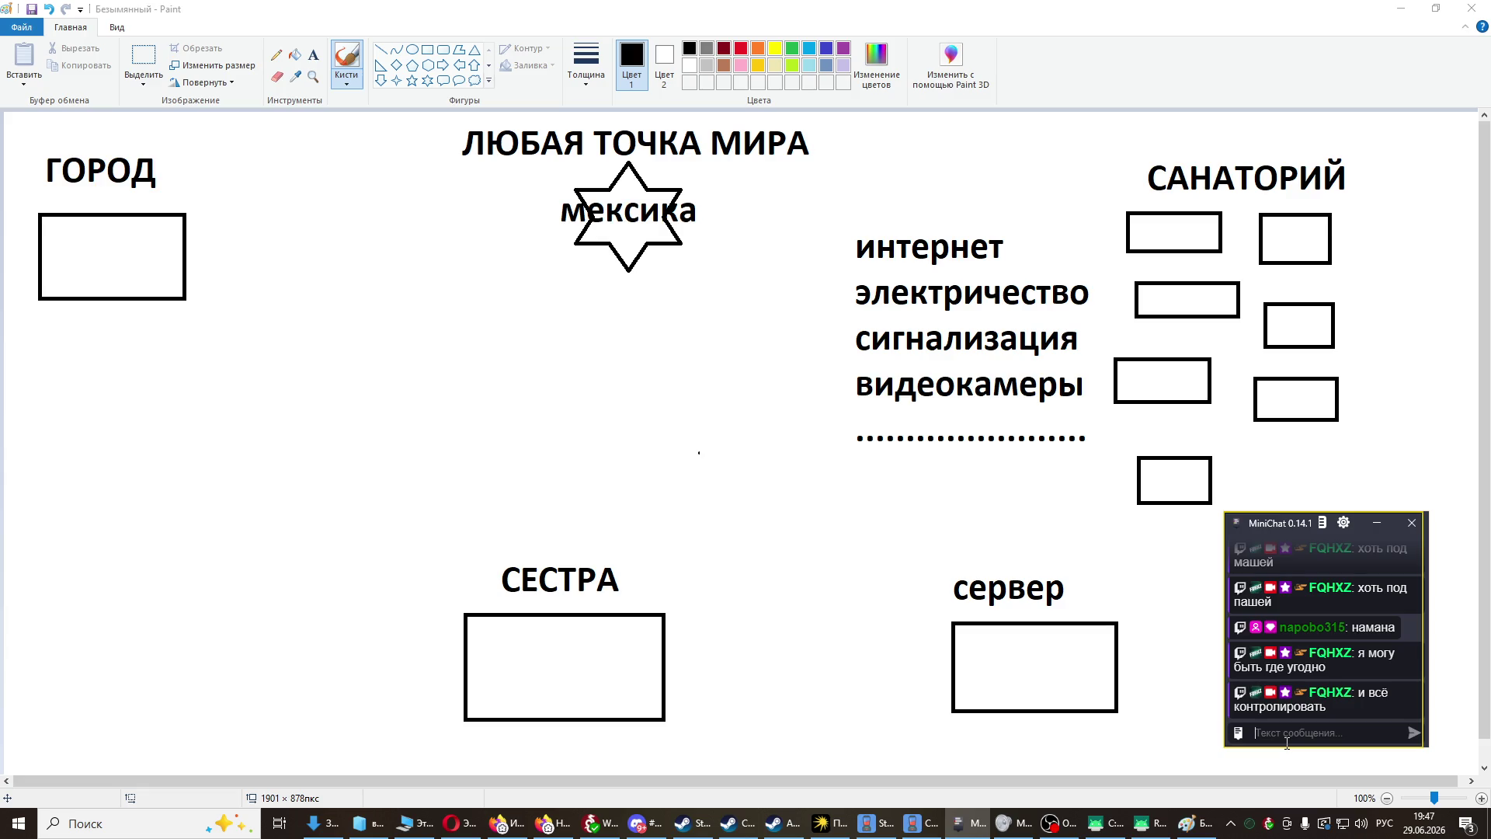
pyautogui.write('полностью')
pyautogui.press('Return')
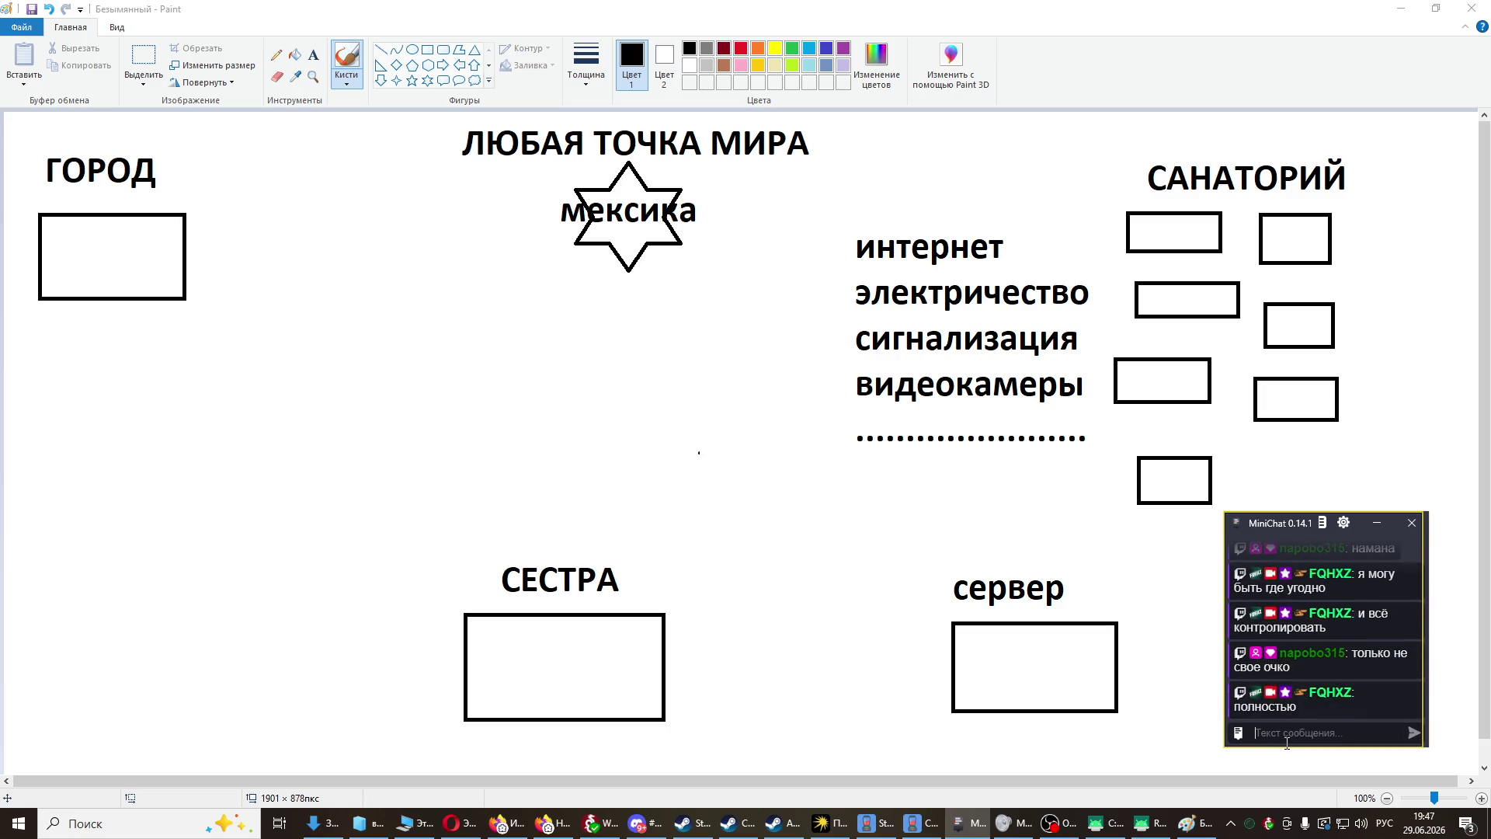
pyautogui.write('факт')
pyautogui.press('Return')
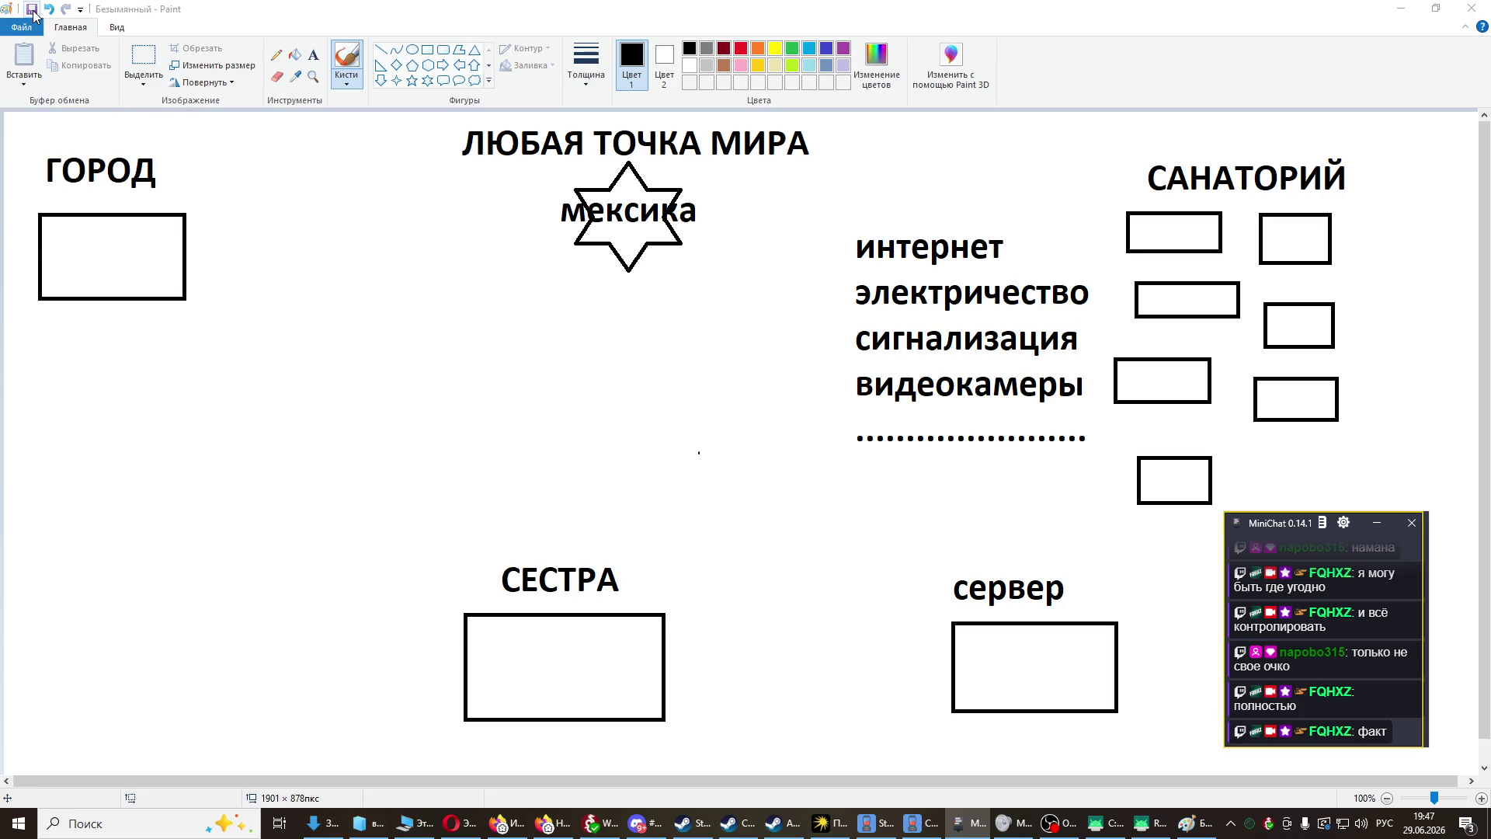
pyautogui.click(33, 12)
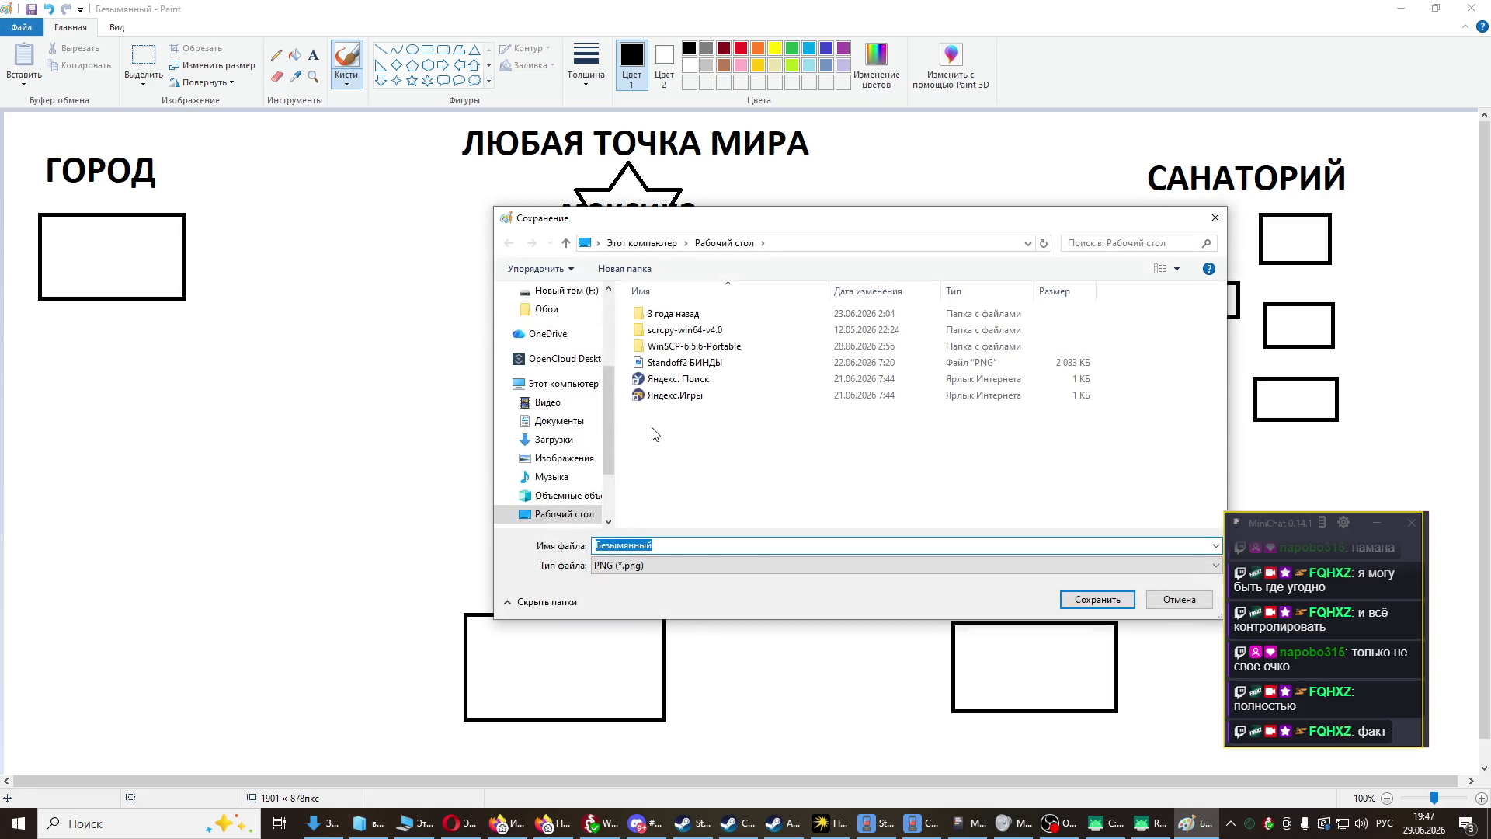
# - Save the diagram to the Desktop as the PNG 'САНАТОРИЙ29.06.2026'
pyautogui.scroll(3, 575, 373)
pyautogui.click(566, 322)
pyautogui.click(654, 547)
pyautogui.doubleClick(654, 547)
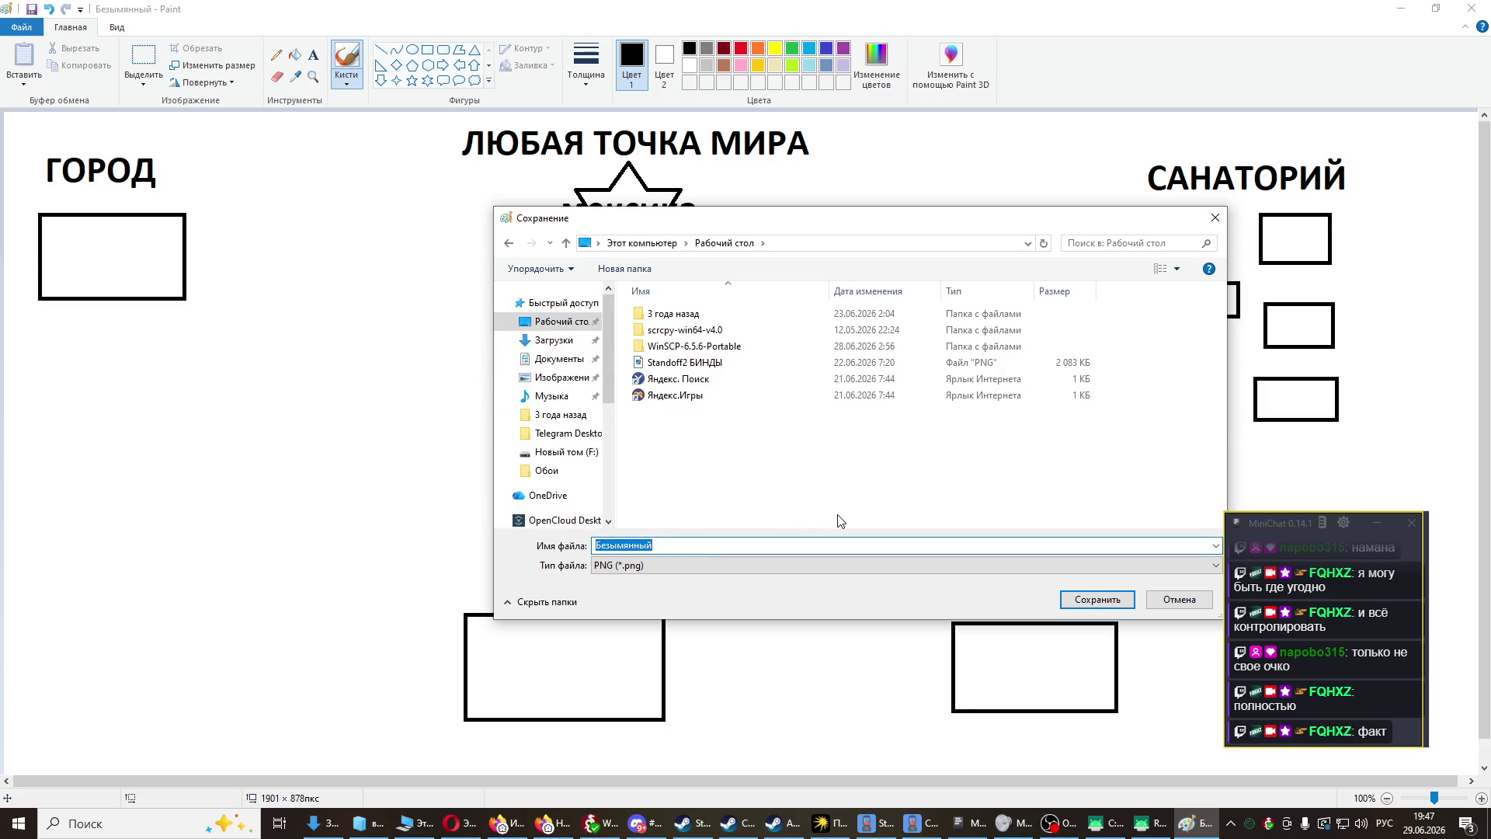
pyautogui.write('СА')
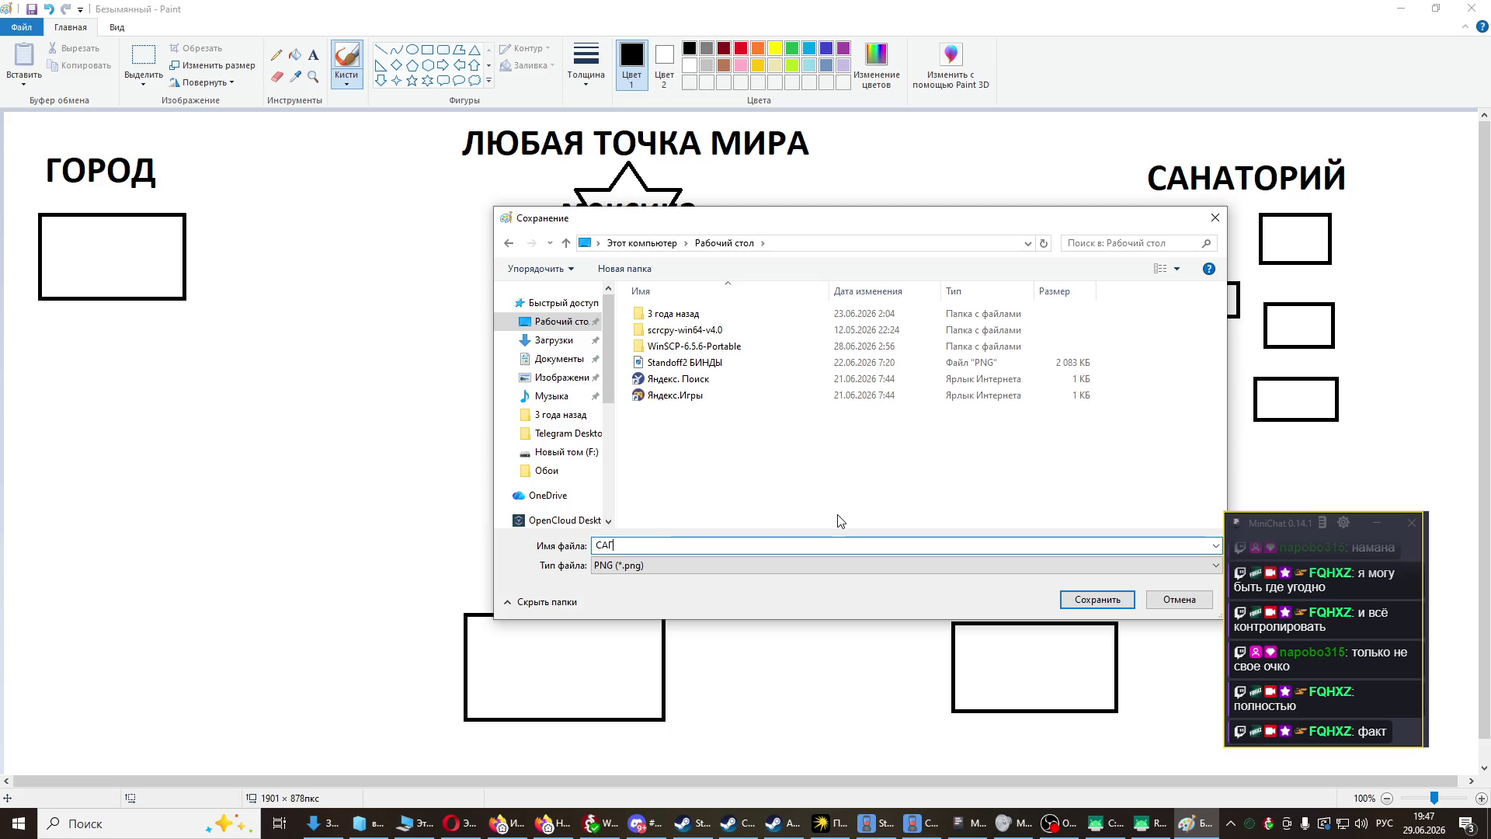
pyautogui.write('НАТОРИ')
pyautogui.write('Й2')
pyautogui.write('9.')
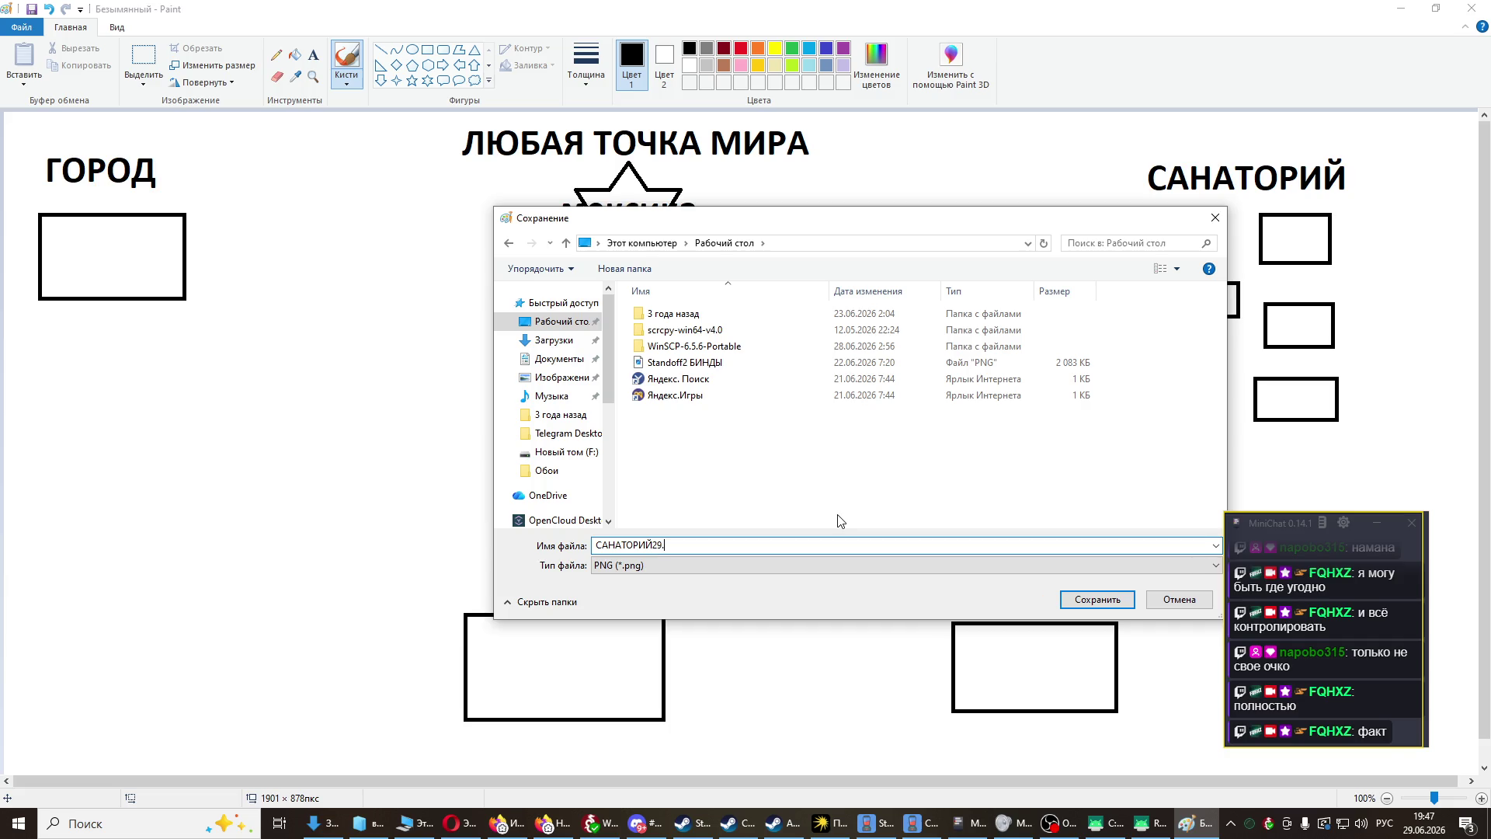
pyautogui.write('06.2')
pyautogui.write('026')
pyautogui.click(1097, 598)
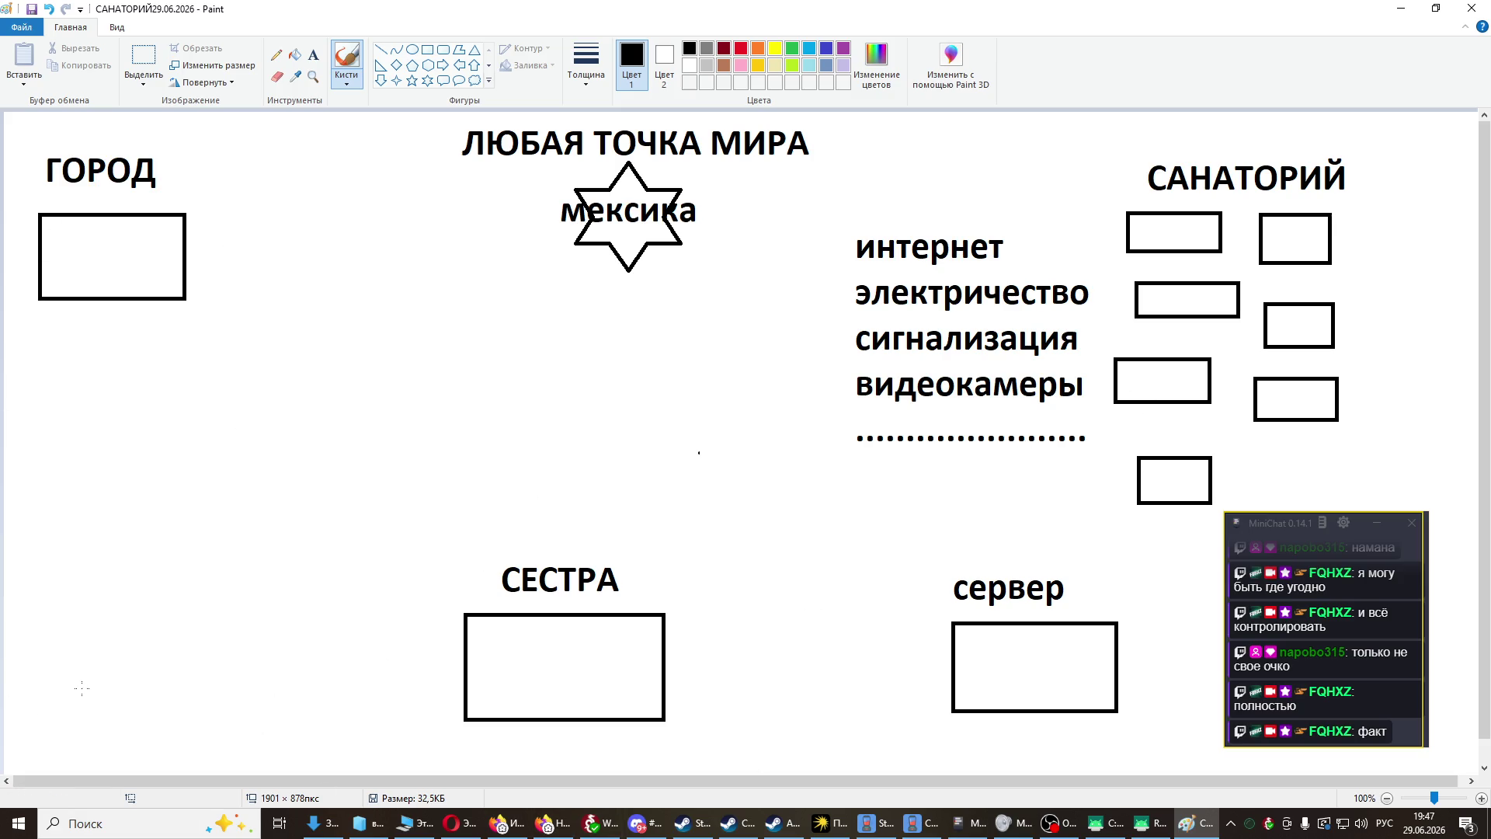
pyautogui.press('super')
pyautogui.press('super')
pyautogui.press('super')
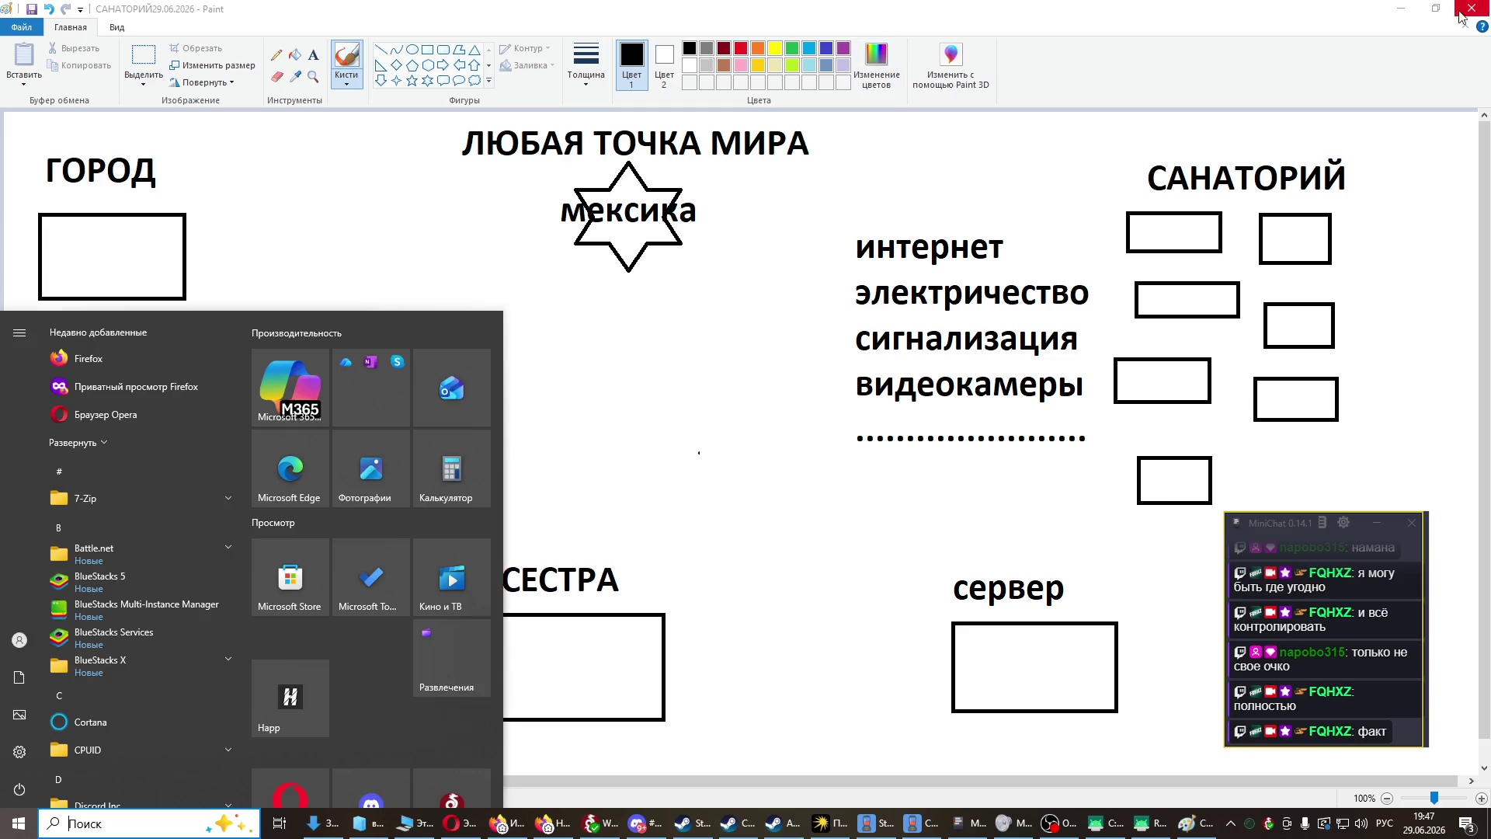
# - Switch from OBS to the Steam store window and close it
pyautogui.hotkey('alt', 'Tab')
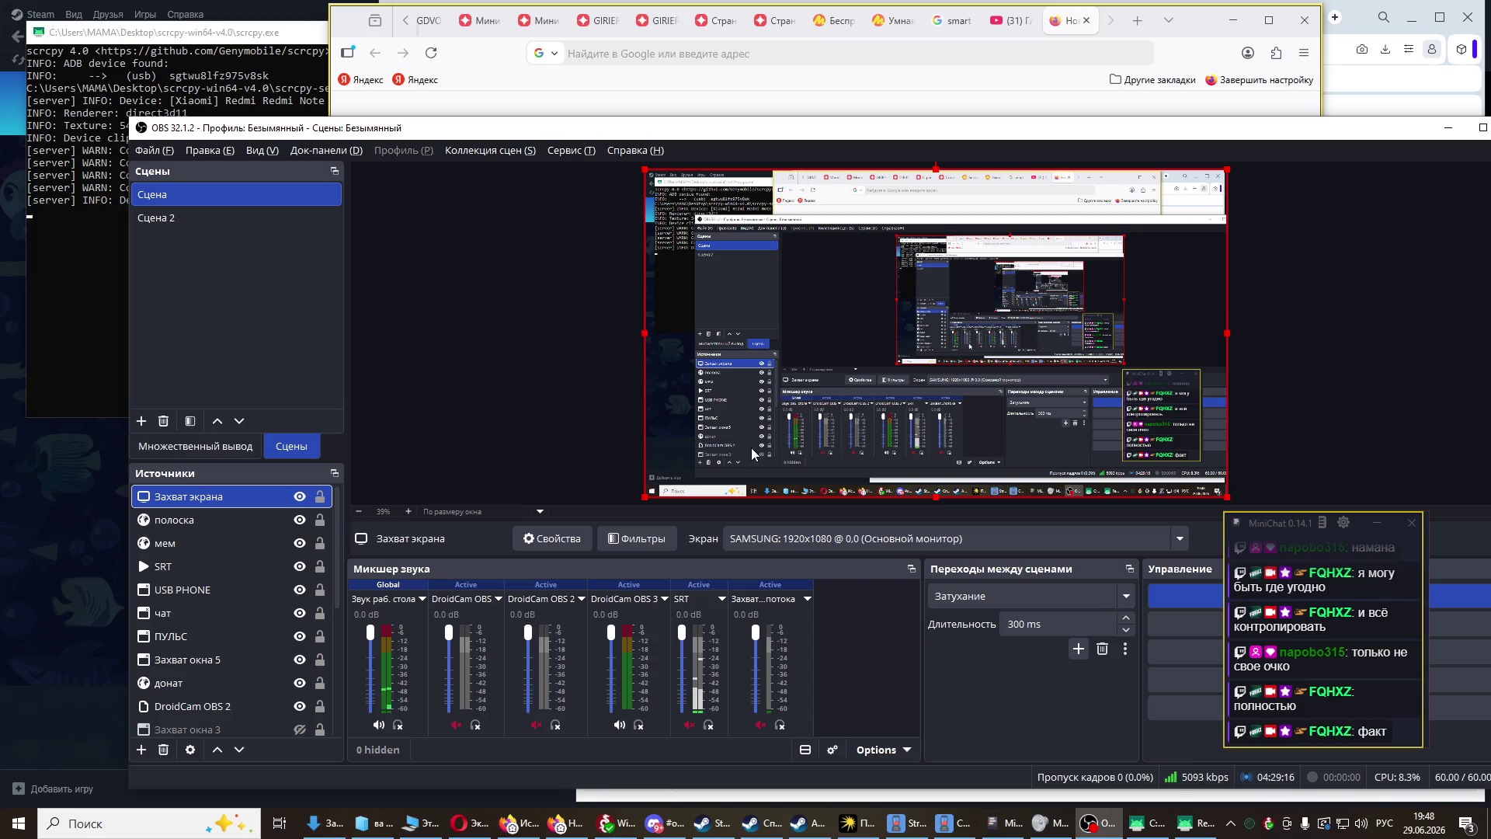
pyautogui.click(58, 516)
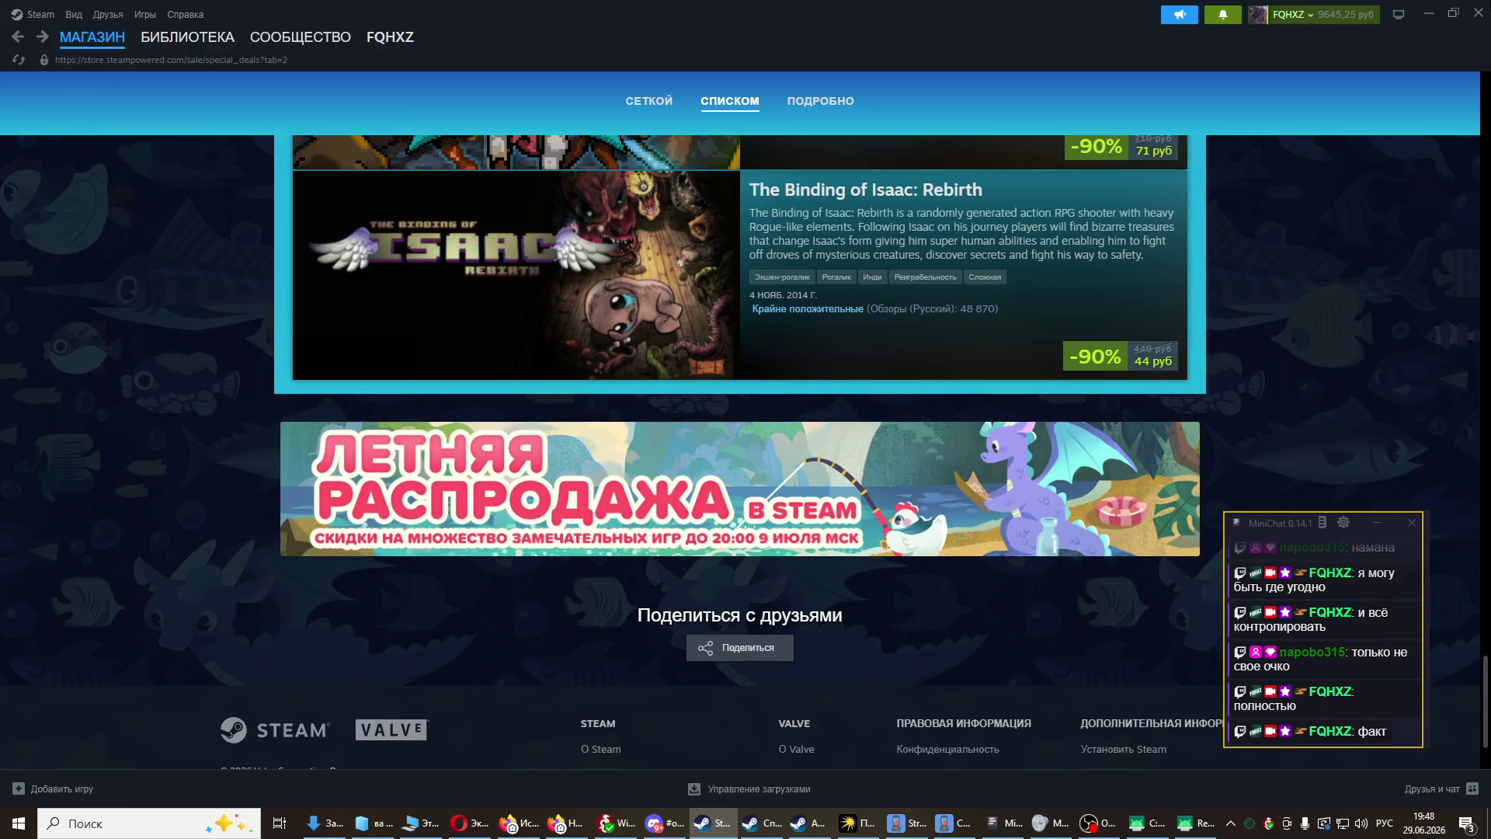
pyautogui.click(1478, 13)
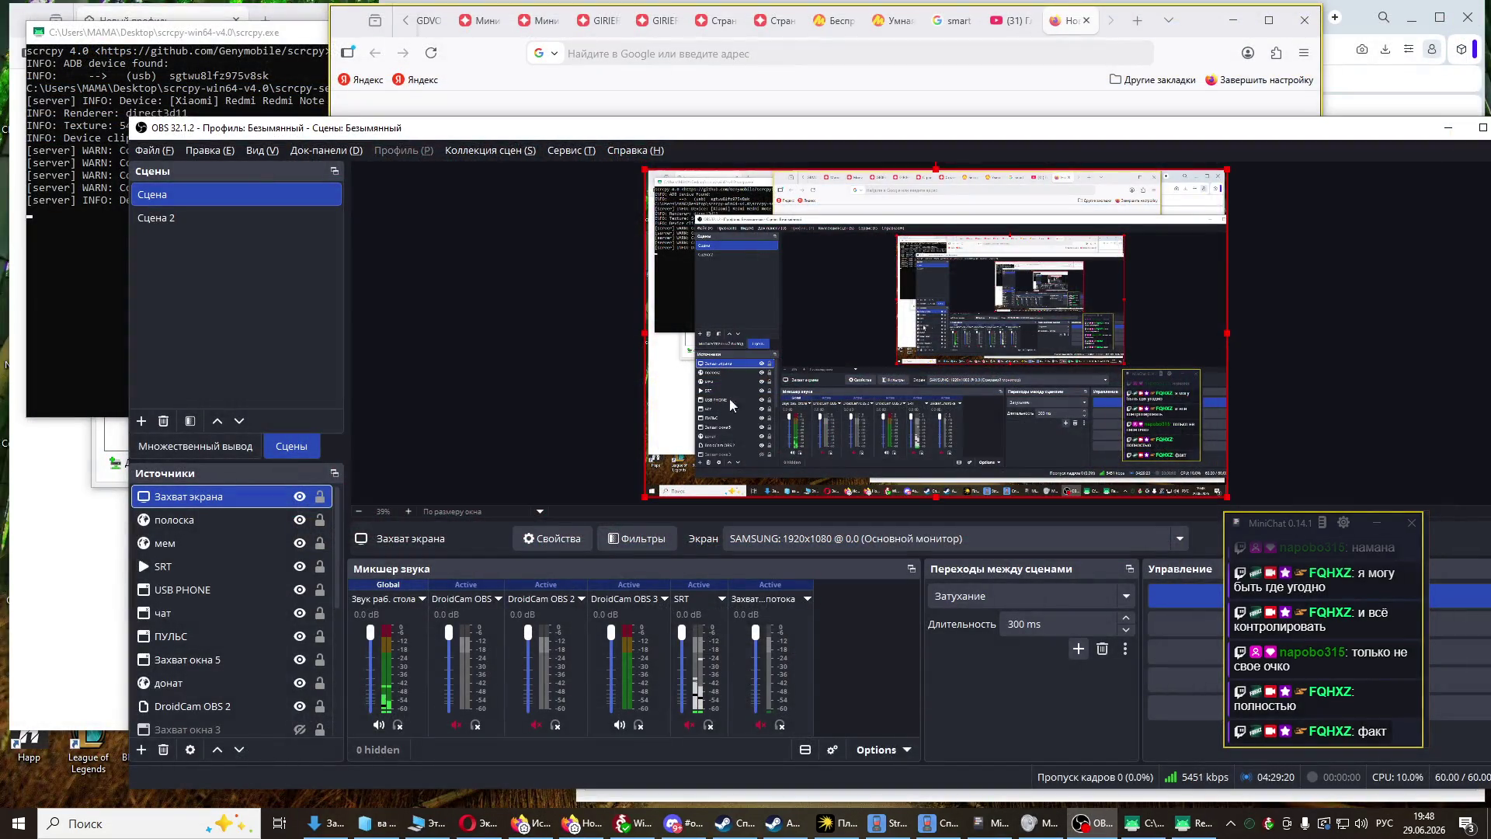
# - Bring the viewer list and then the Firefox new-tab page to the front
pyautogui.hotkey('alt', 'Tab')
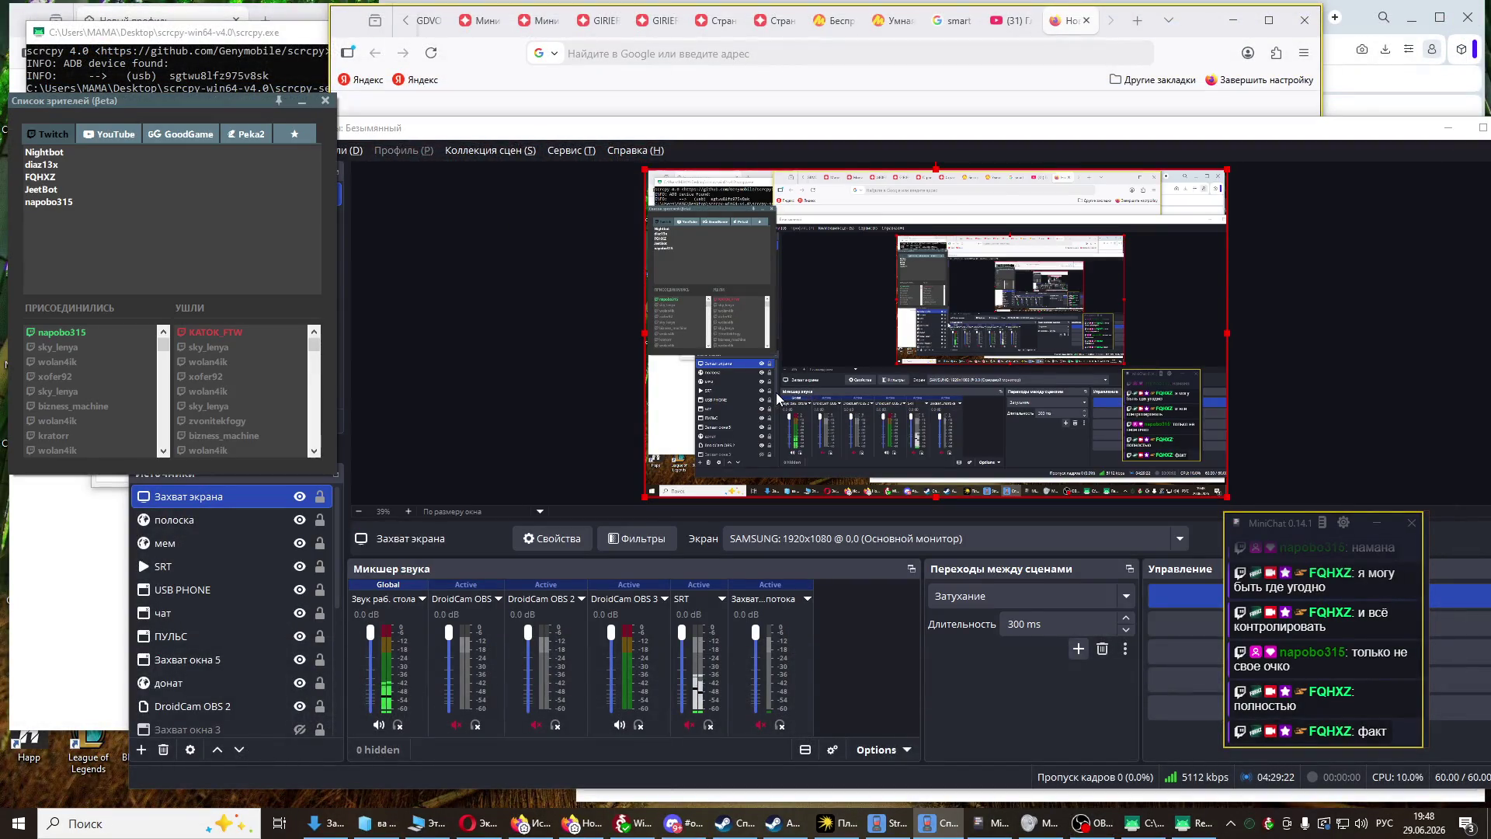
pyautogui.hotkey('alt', 'Tab')
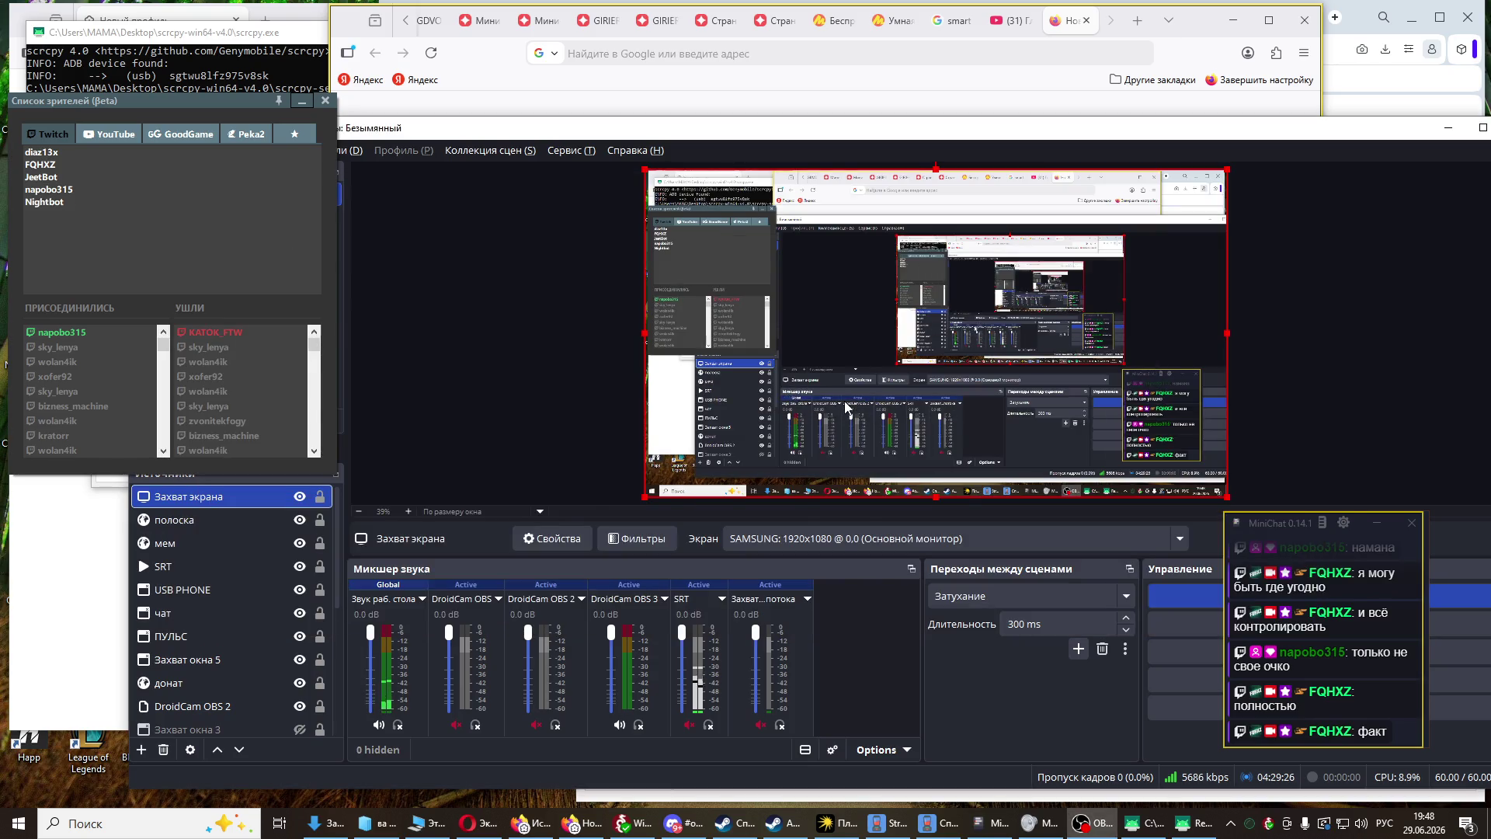
pyautogui.hotkey('alt', 'Tab')
pyautogui.press('Tab')
pyautogui.press('Tab')
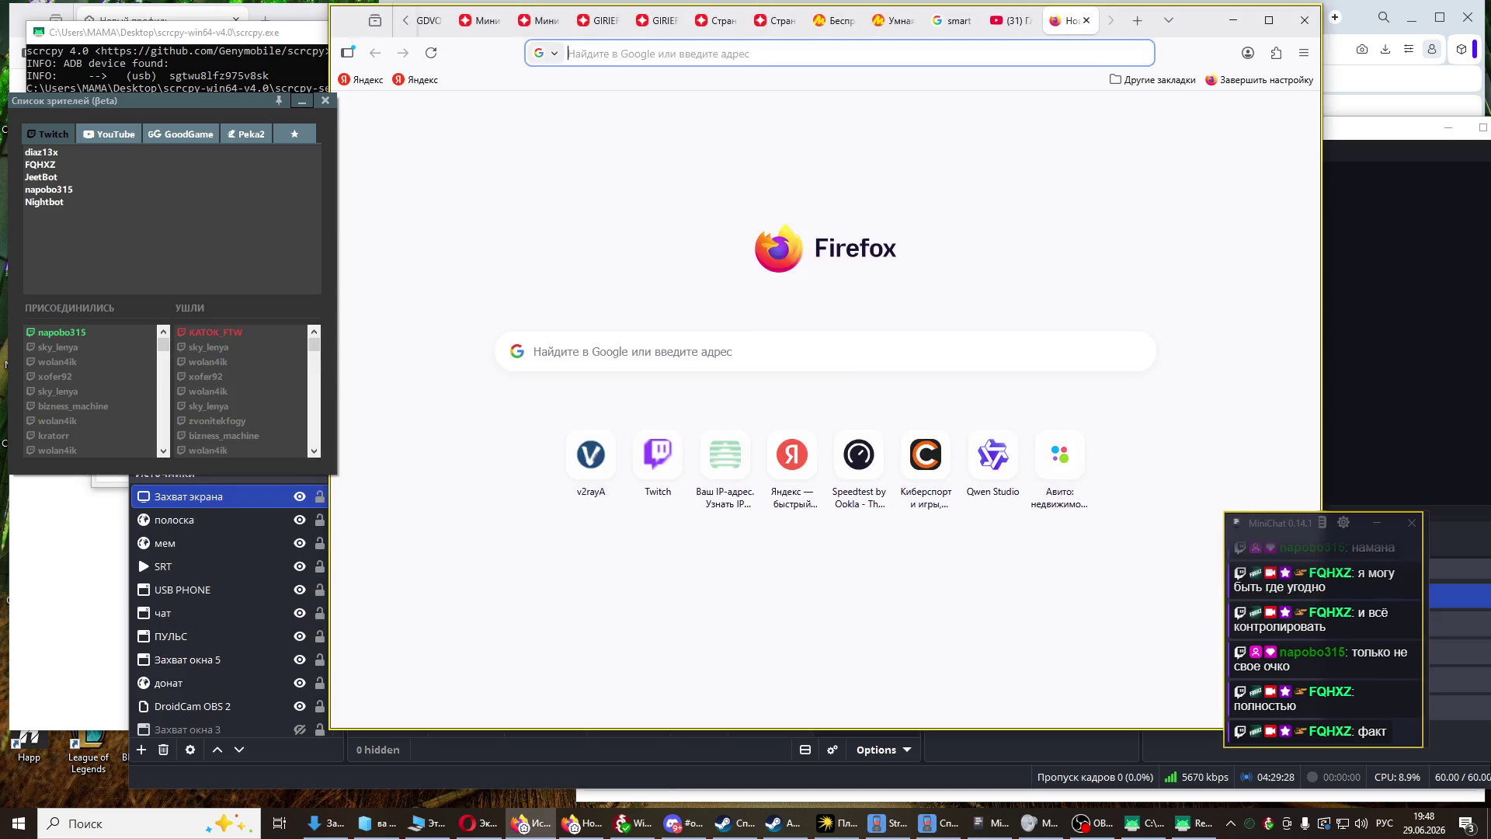
pyautogui.click(1319, 737)
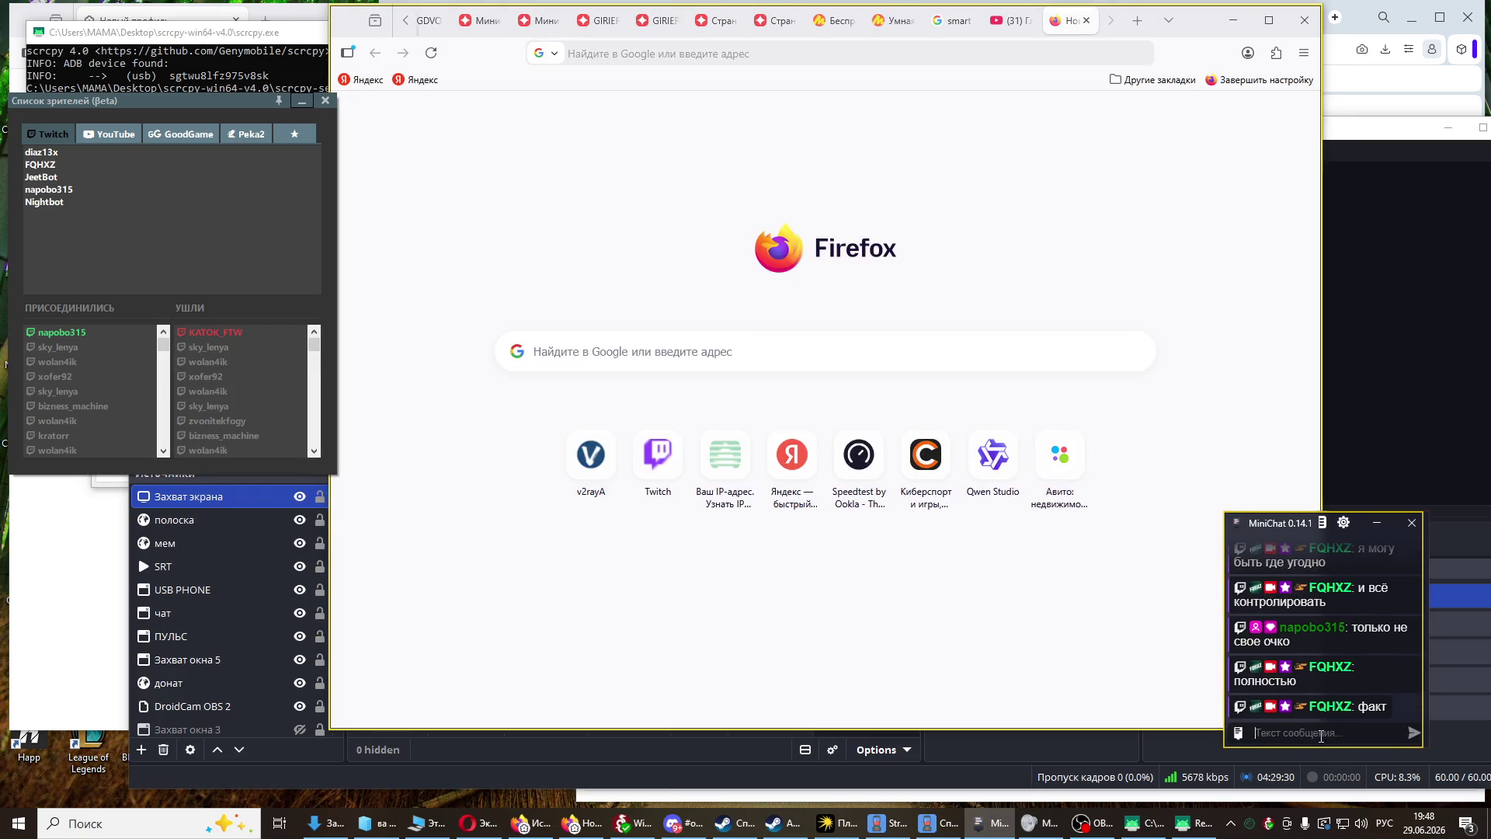
# - Ask 'у тебя симка безлимит?' in the stream chat, then make Firefox active again
pyautogui.write('у тебя симка без')
pyautogui.write('лимит?')
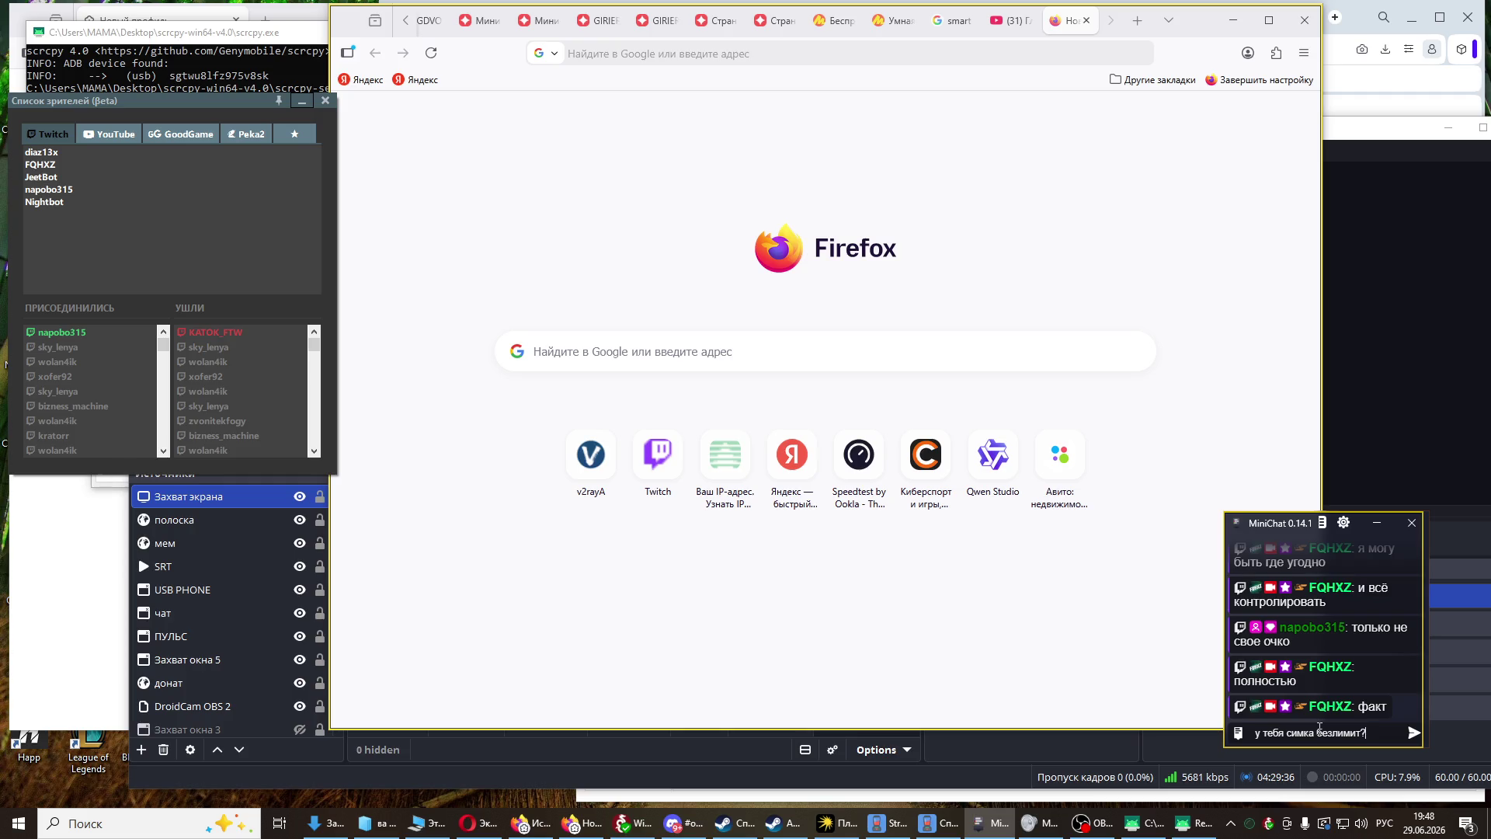
pyautogui.press('Return')
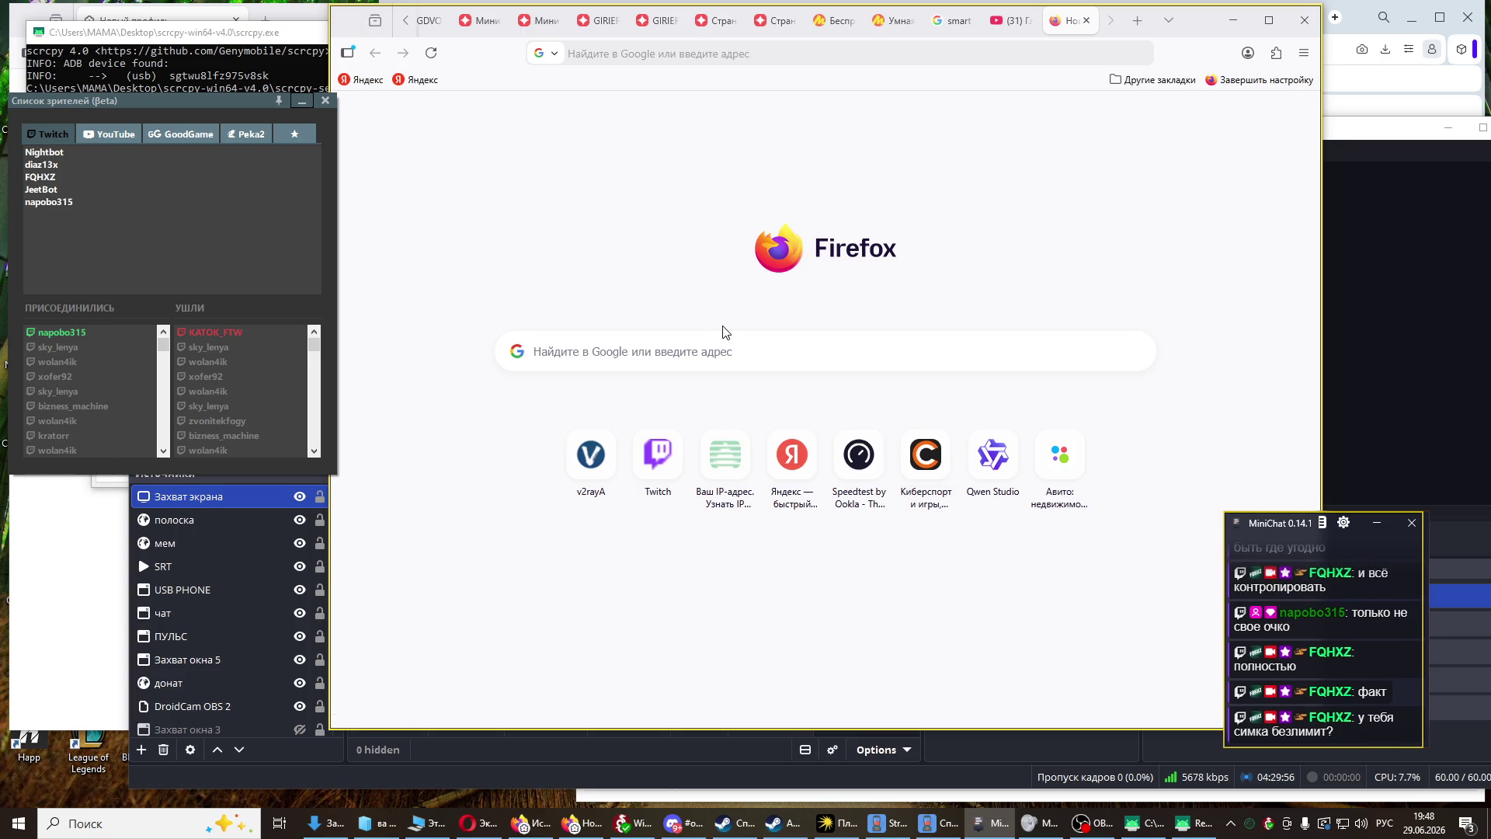
pyautogui.click(903, 426)
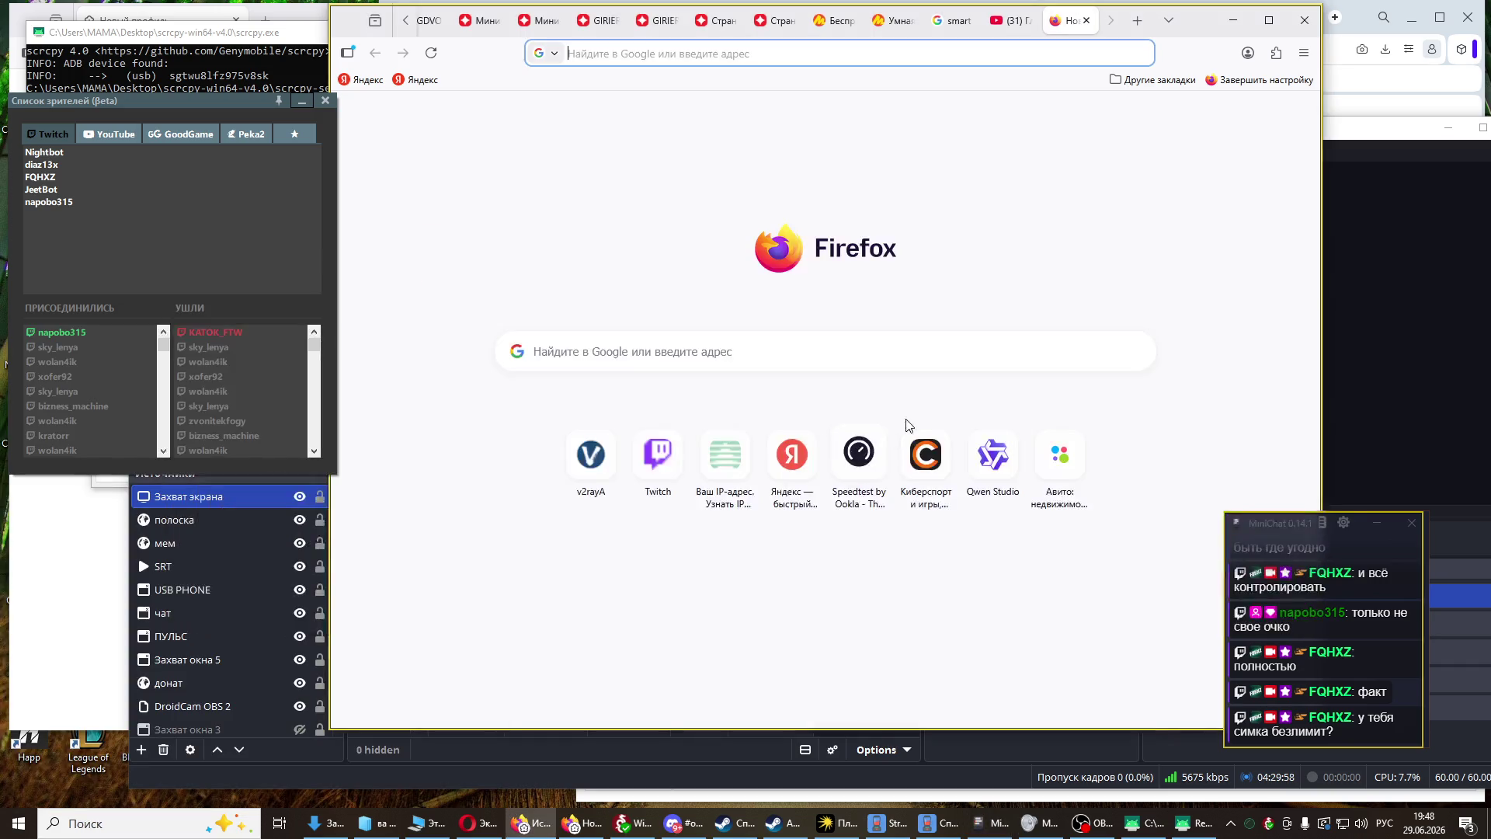
# - Return to OBS and post 'ну тебе как я понял 100гб хватит' in the chat
pyautogui.hotkey('alt', 'Tab')
pyautogui.hotkey('alt', 'Tab')
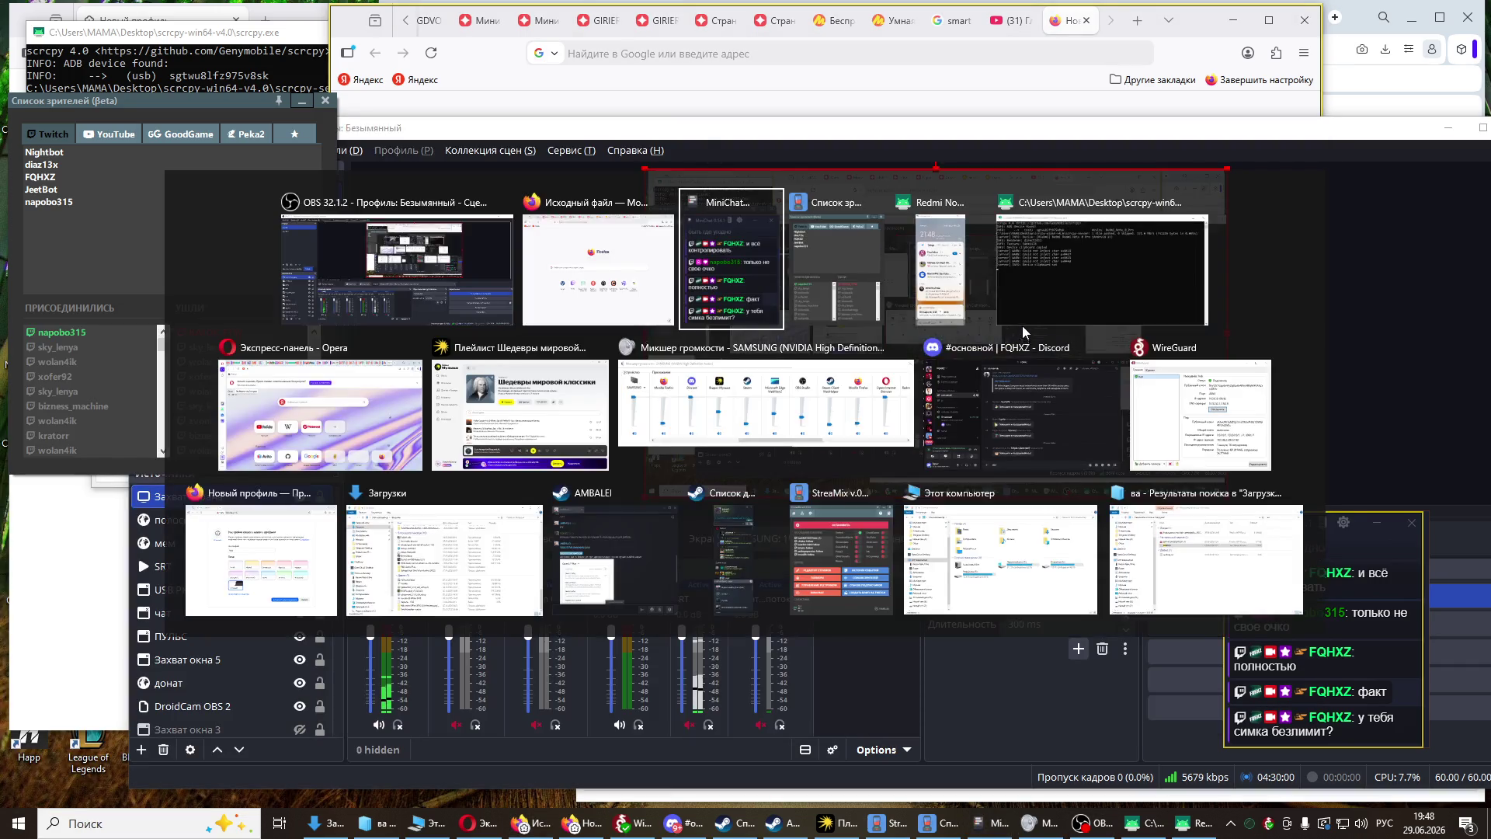
pyautogui.hotkey('alt', 'Tab')
pyautogui.hotkey('alt', 'Tab')
pyautogui.hotkey('alt', 'Tab')
pyautogui.hotkey('alt', 'Tab')
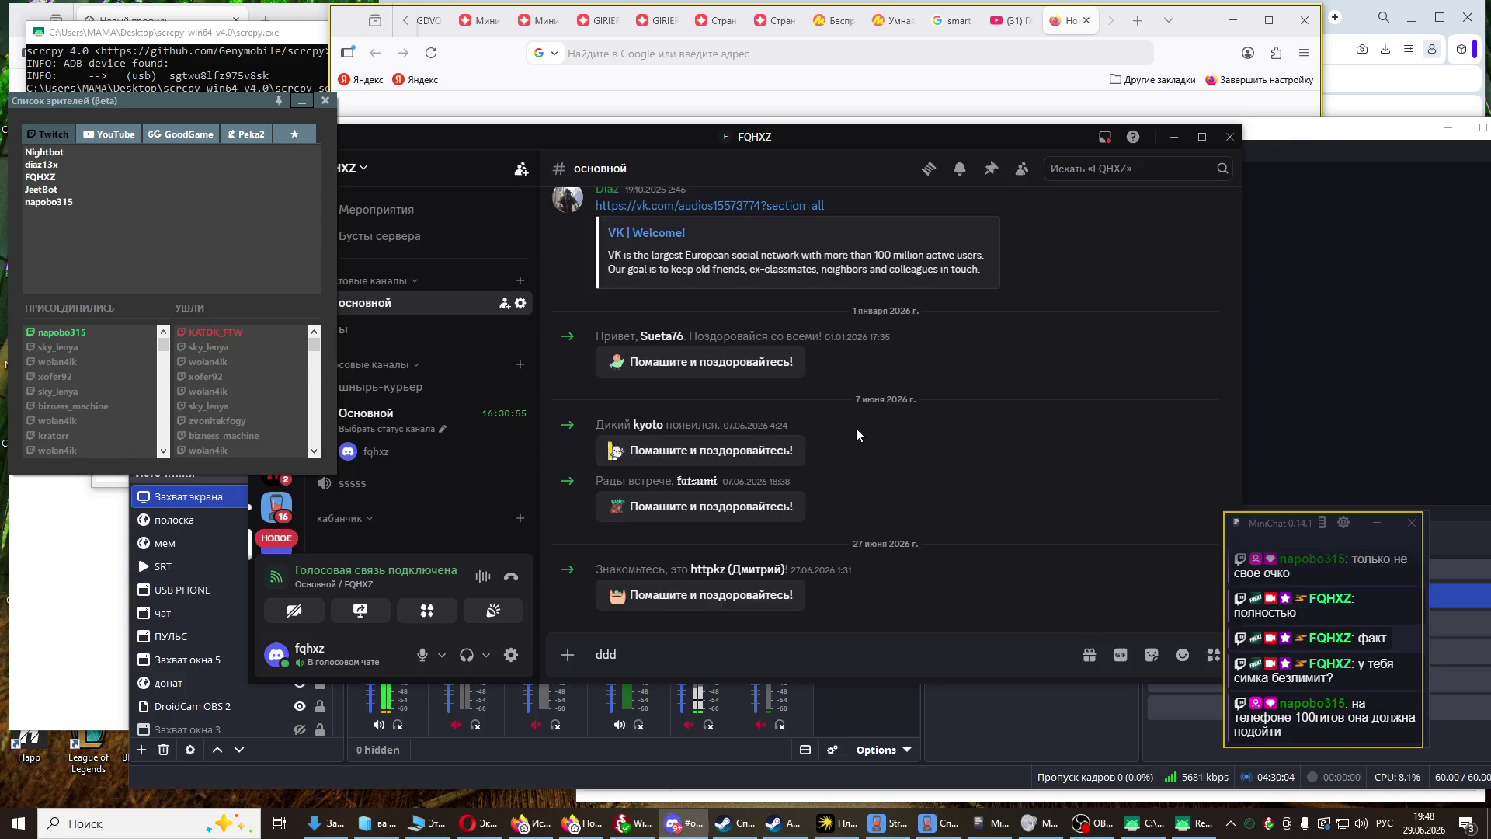
pyautogui.hotkey('alt', 'Tab')
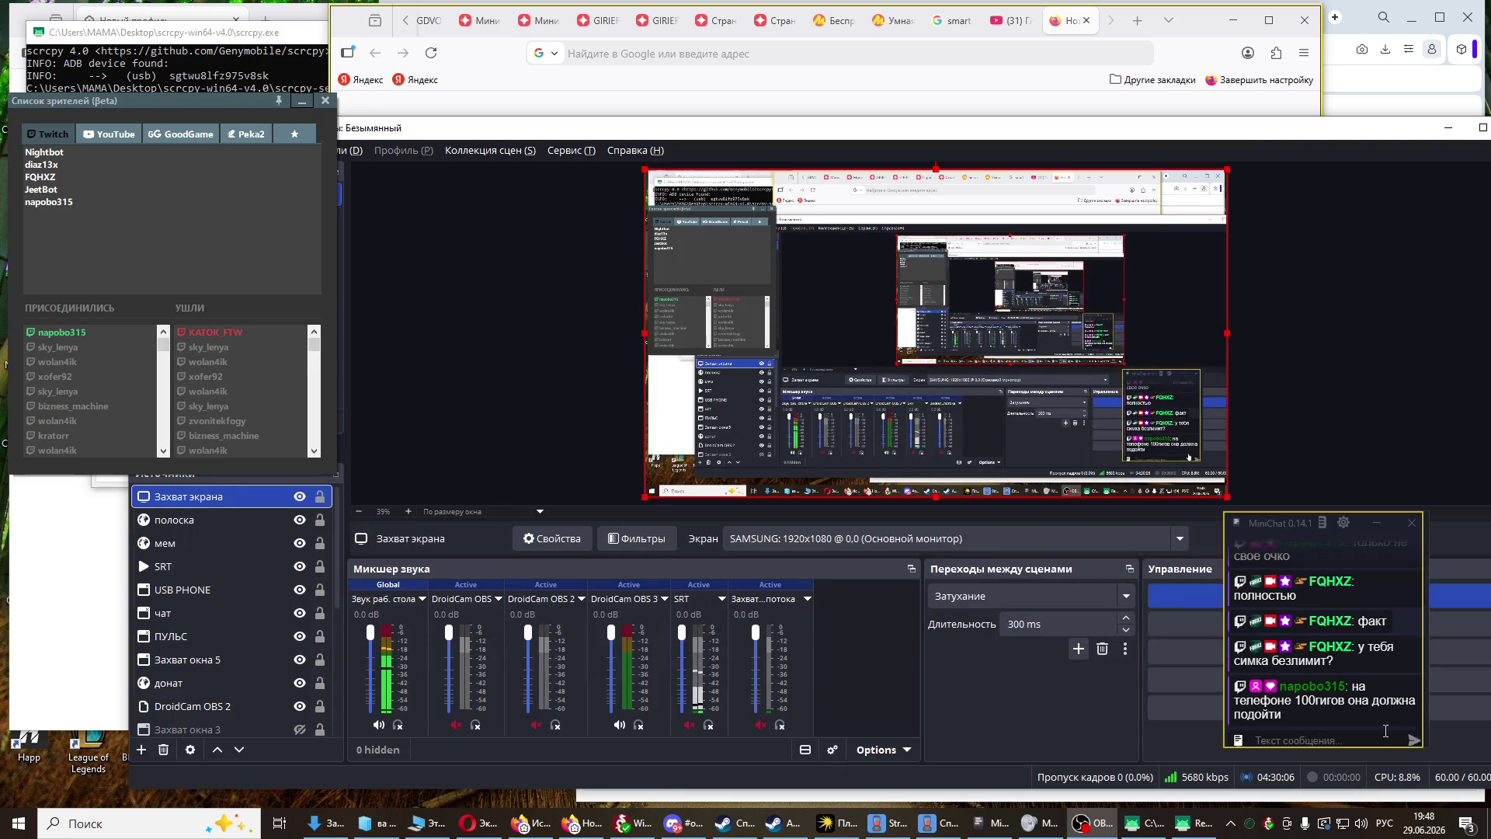
pyautogui.click(1394, 736)
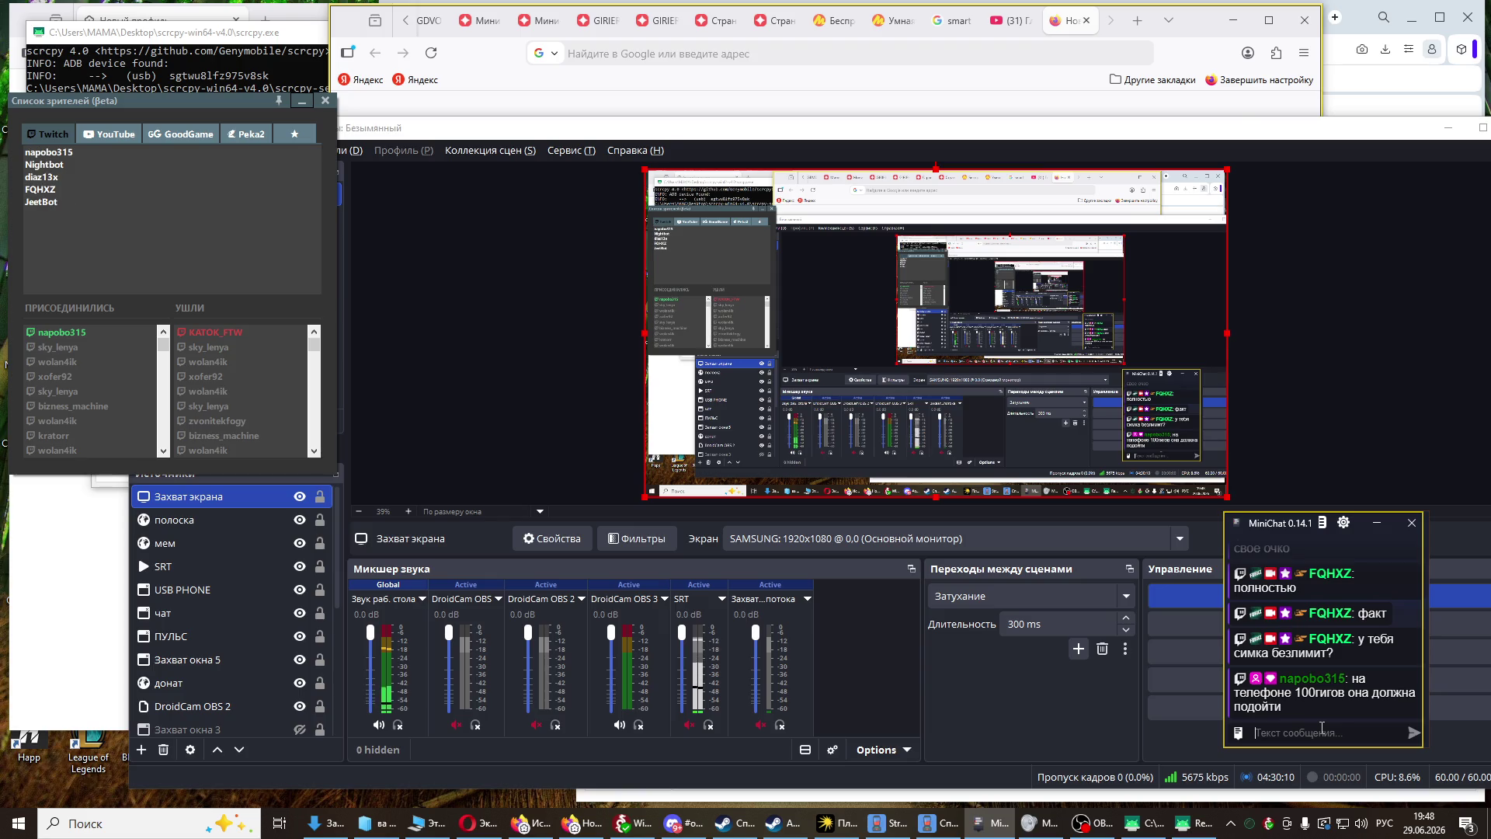
pyautogui.write('ну тебе к')
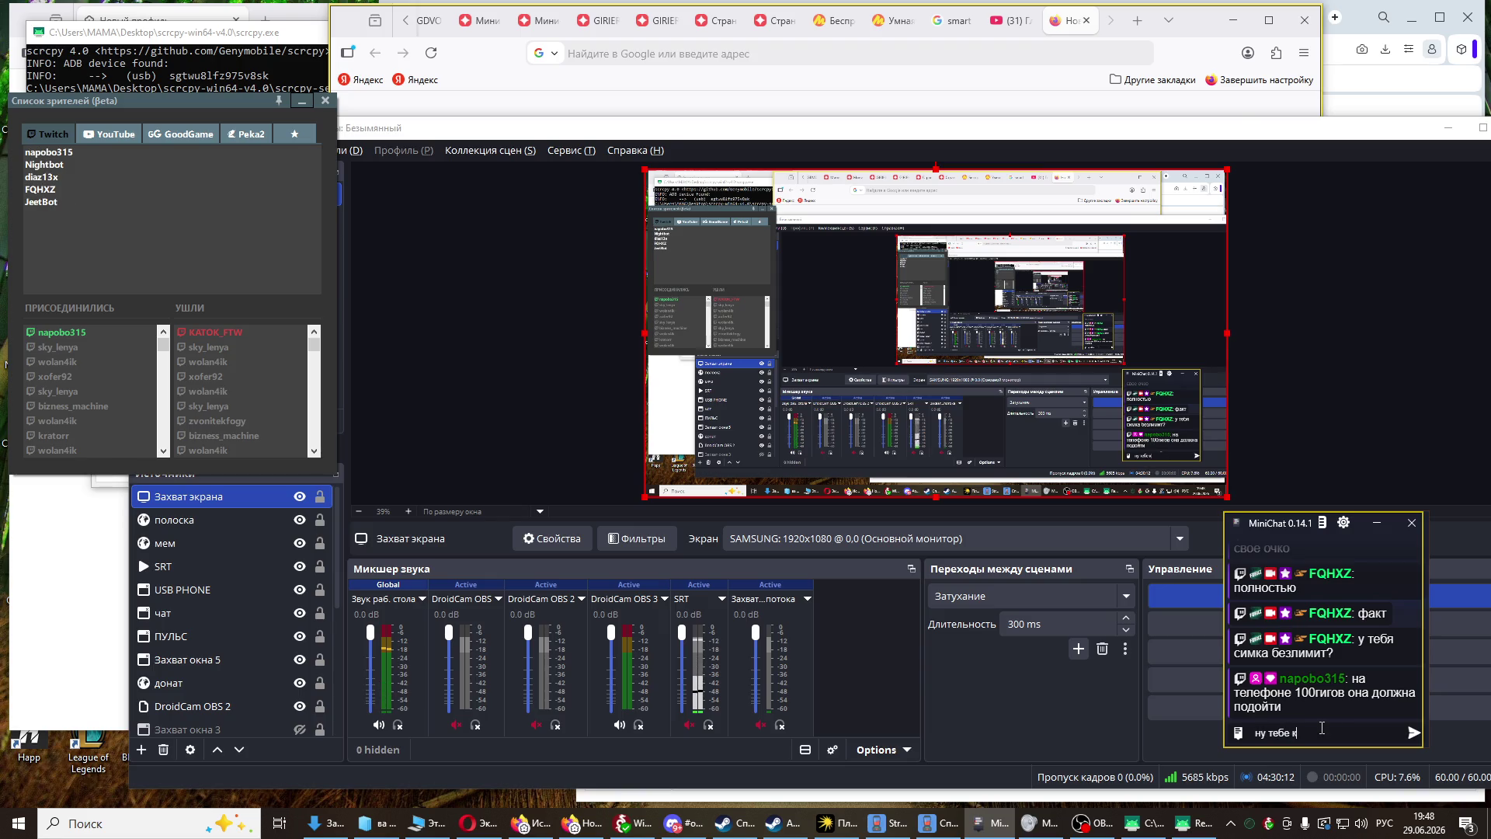
pyautogui.write('ак я понял 100гб х')
pyautogui.write('ватит')
pyautogui.press('Return')
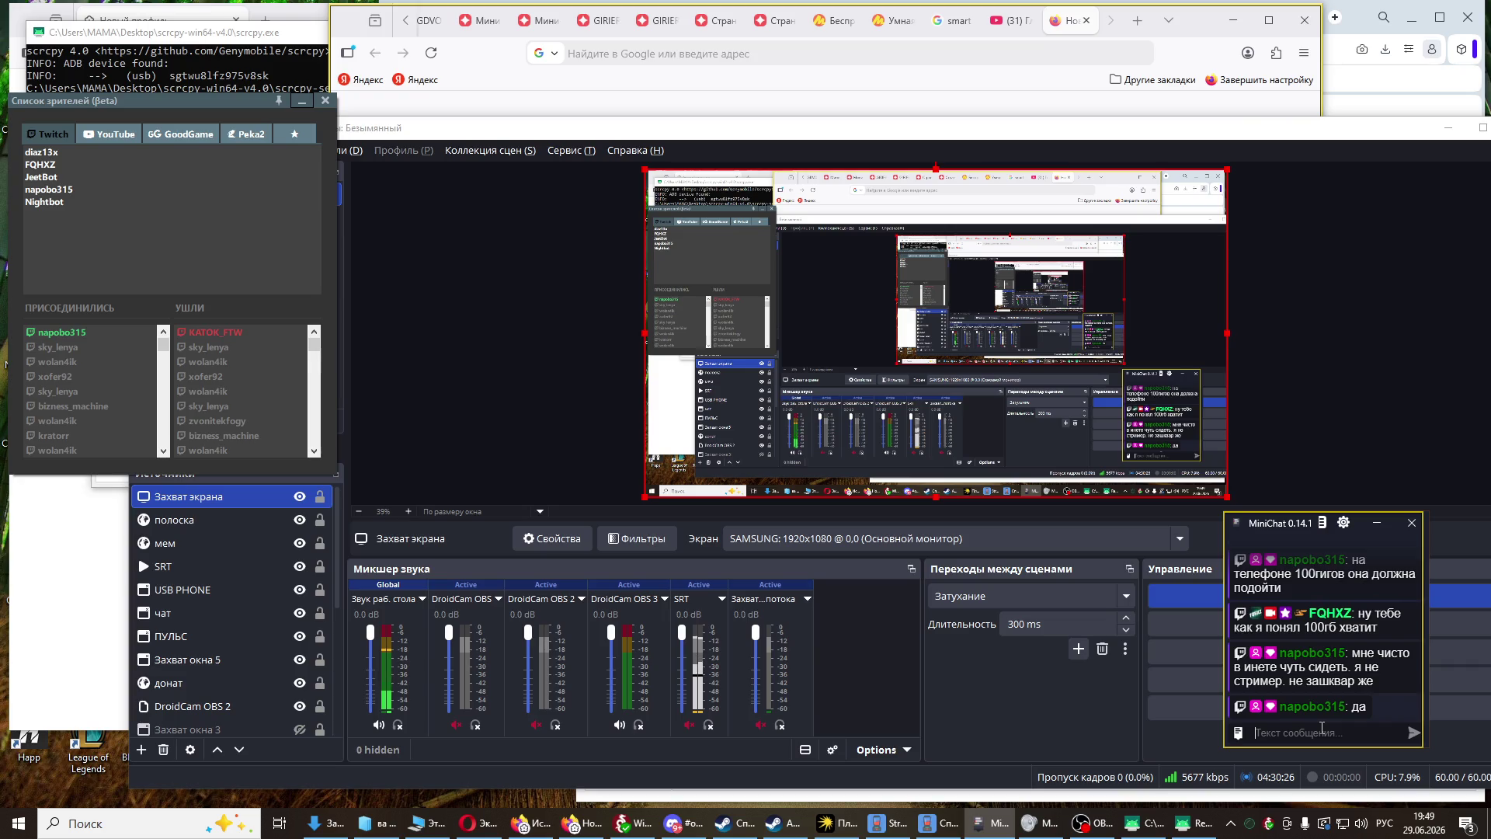
# - Post 'стример хуже помидора' in the chat and switch over to Discord
pyautogui.write('стример')
pyautogui.write(' хуже я')
pyautogui.write('помидора')
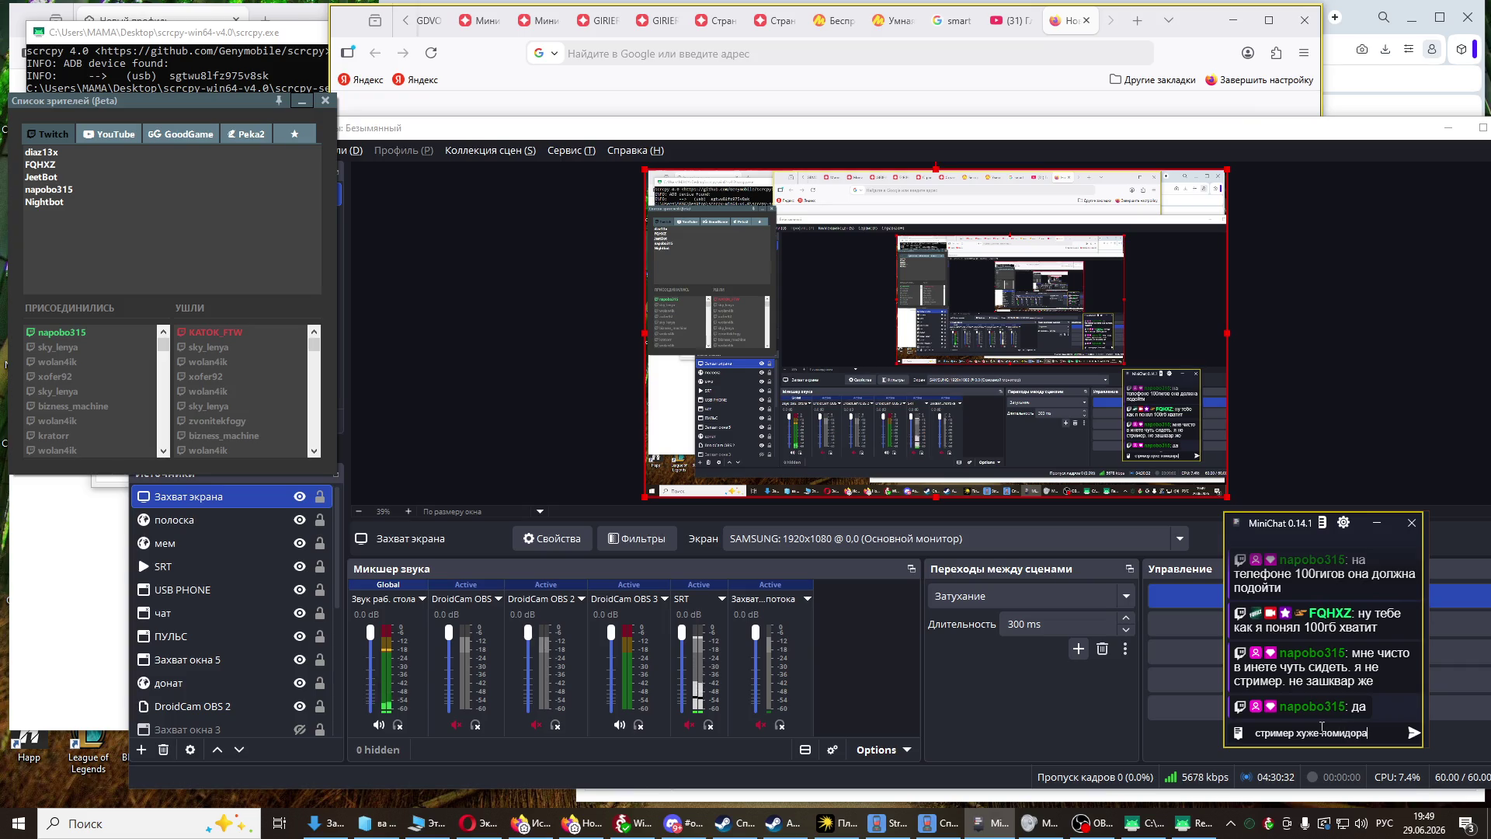
pyautogui.press('Return')
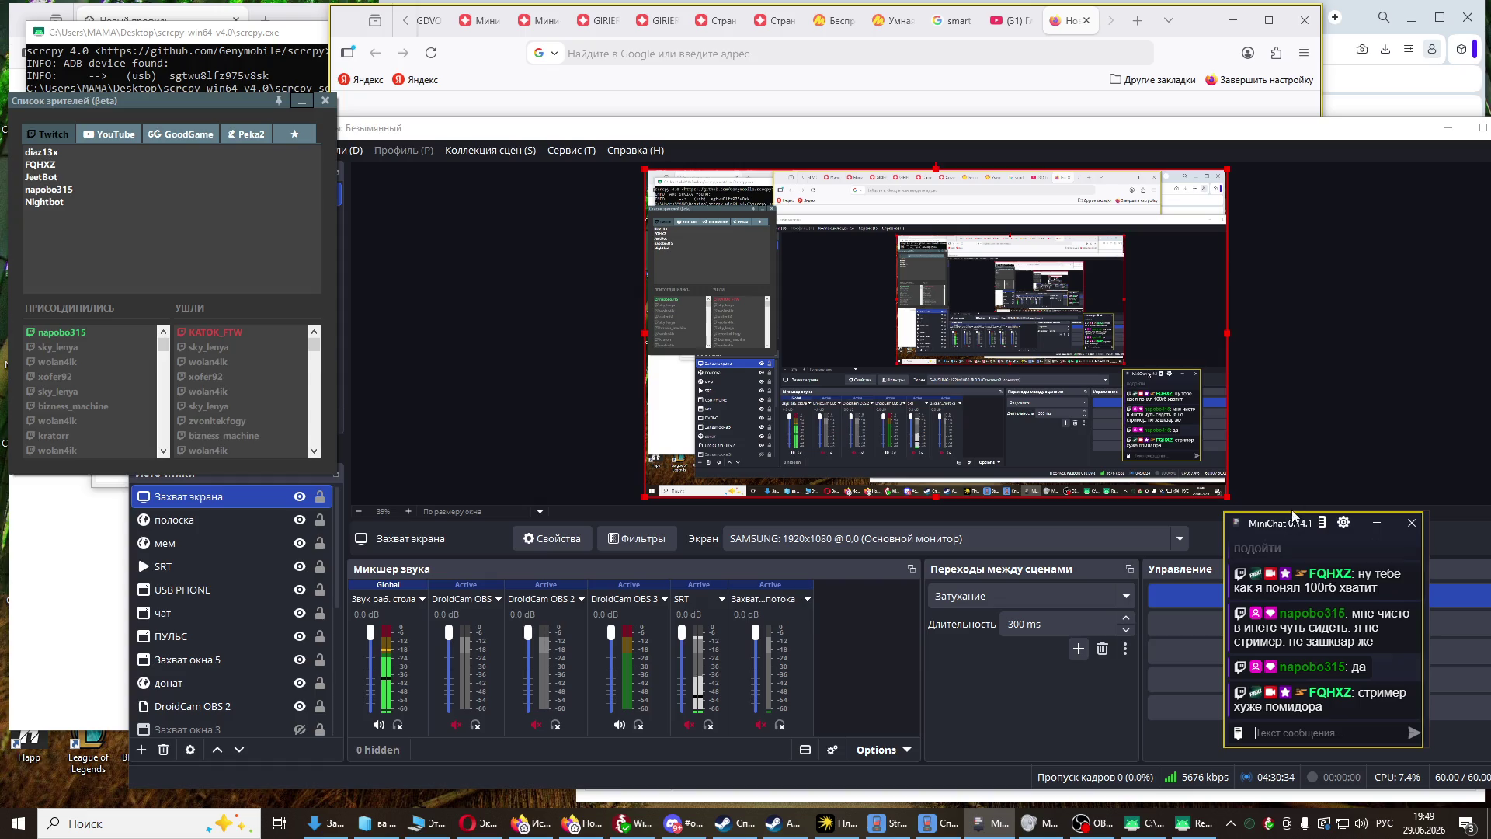
pyautogui.hotkey('alt', 'Tab')
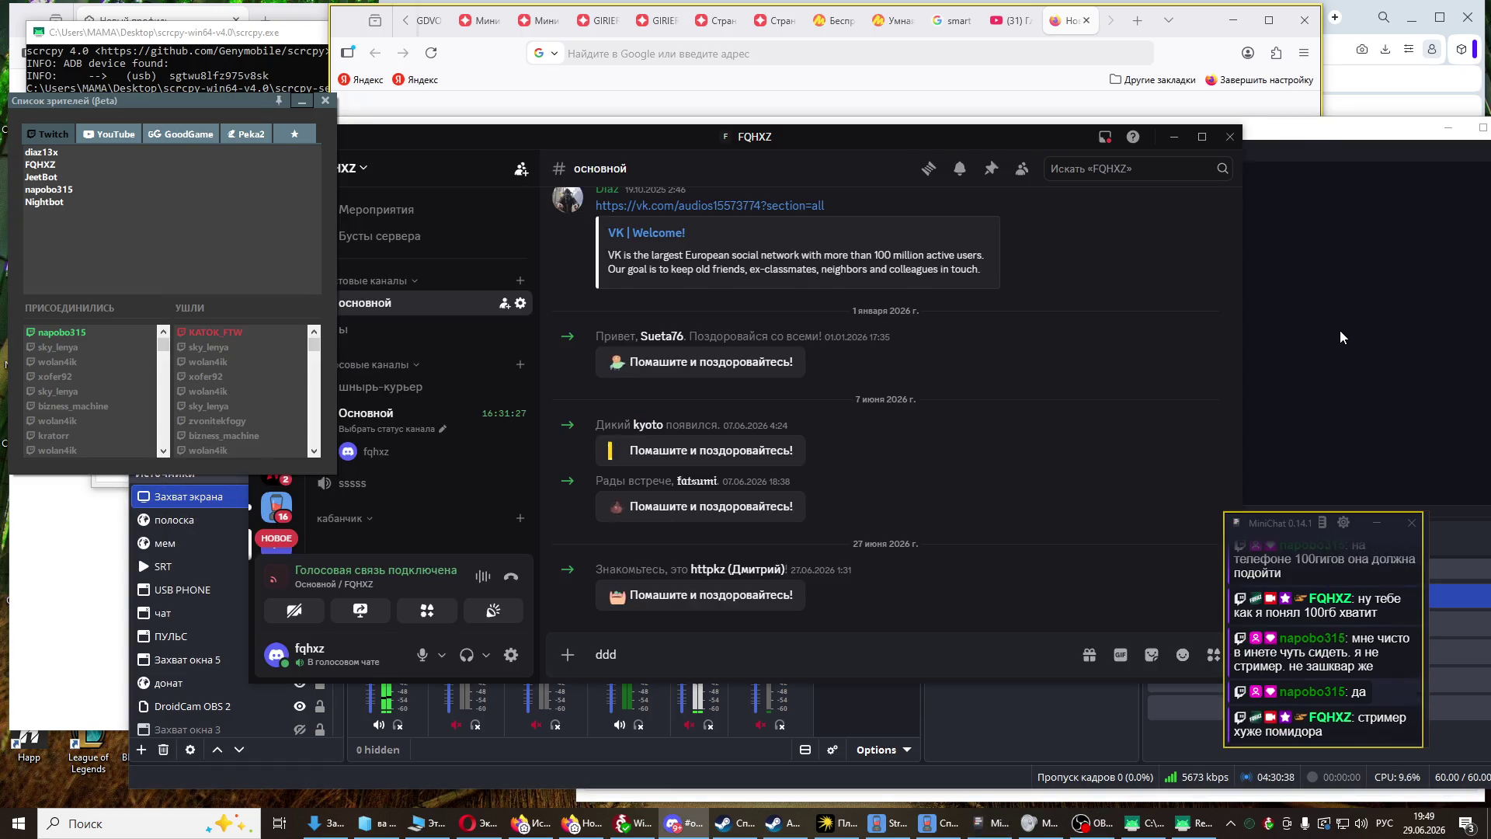
# - Cycle past Discord to bring the scrcpy console window forward
pyautogui.hotkey('alt', 'Tab')
pyautogui.hotkey('alt', 'Tab')
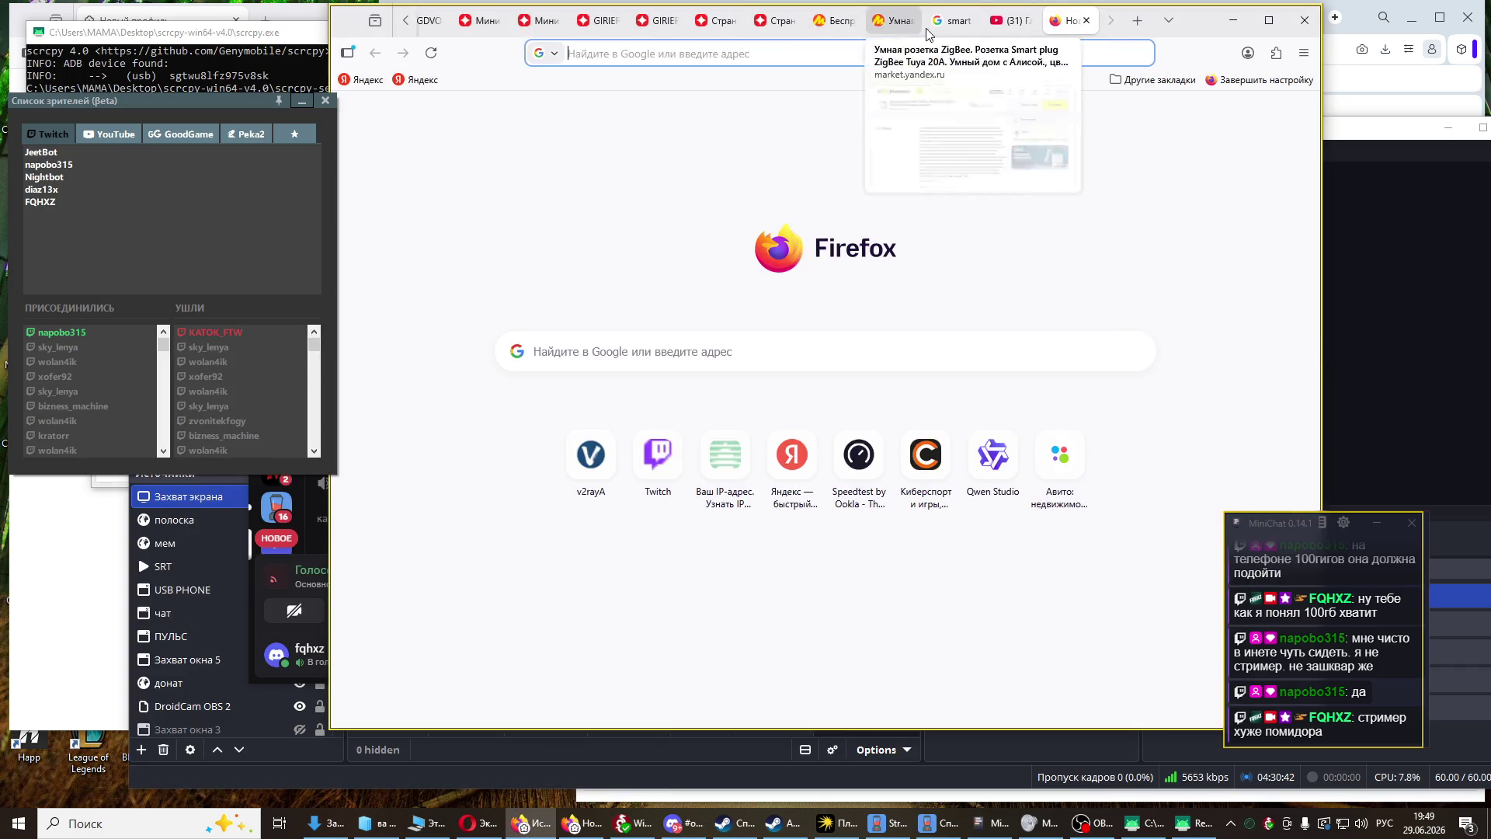
pyautogui.hotkey('alt', 'Tab')
pyautogui.press('Tab')
pyautogui.press('Tab')
pyautogui.press('Tab')
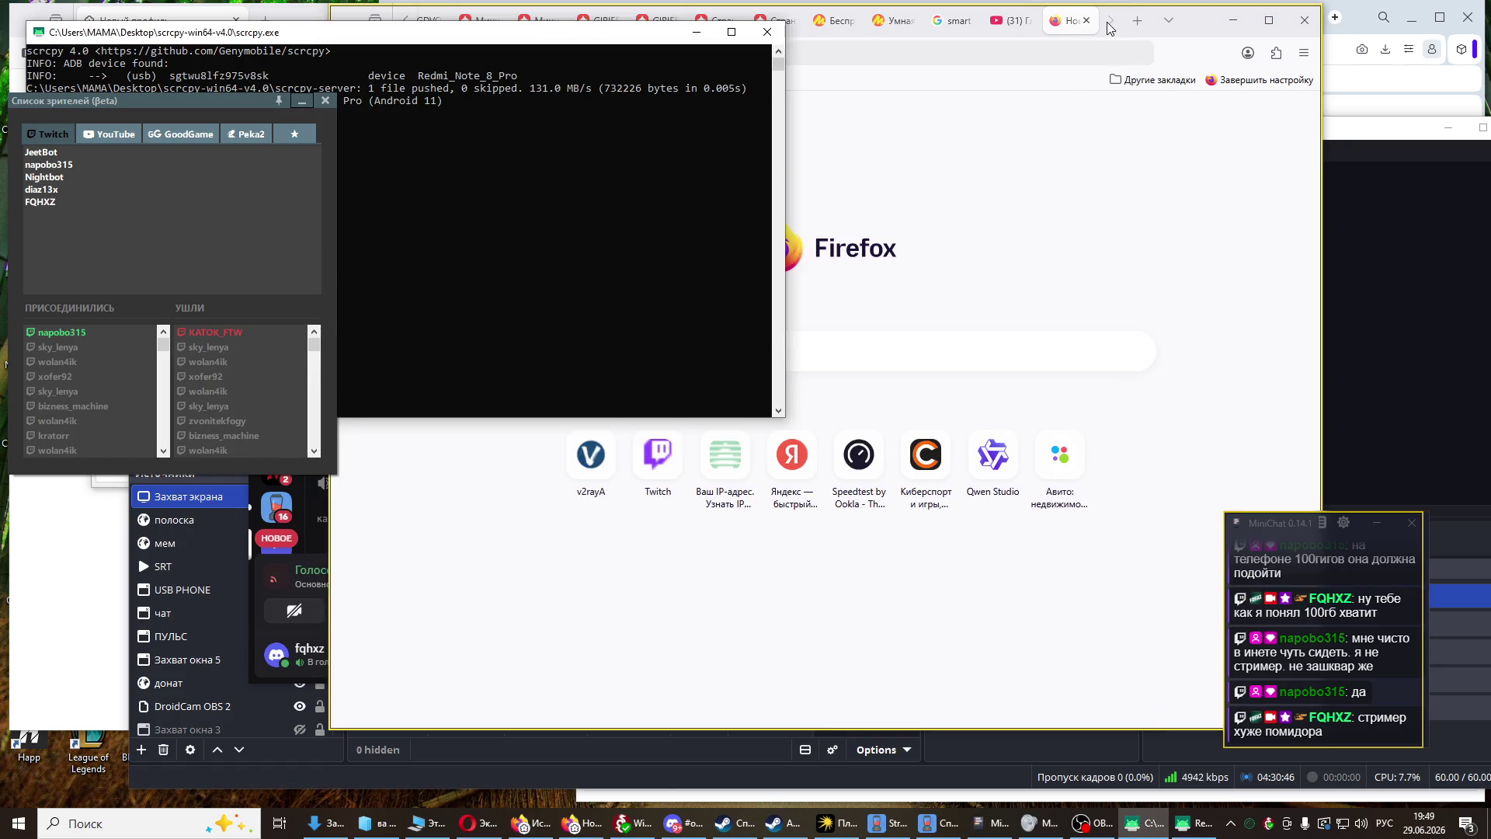
pyautogui.click(1110, 25)
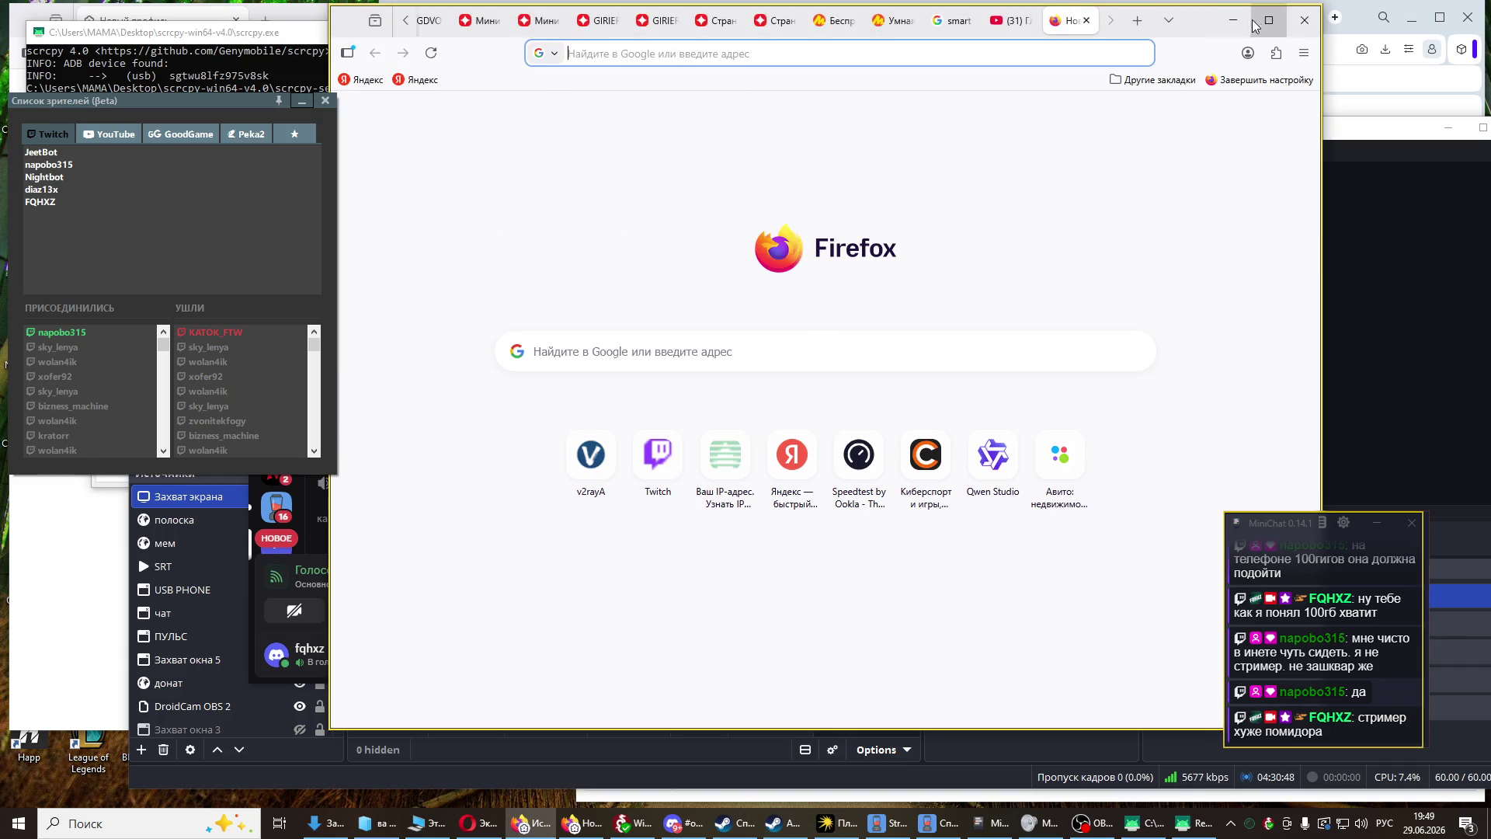
# - Maximize Firefox and run a Google search for 'устал' in a new tab
pyautogui.click(1269, 20)
pyautogui.click(1307, 19)
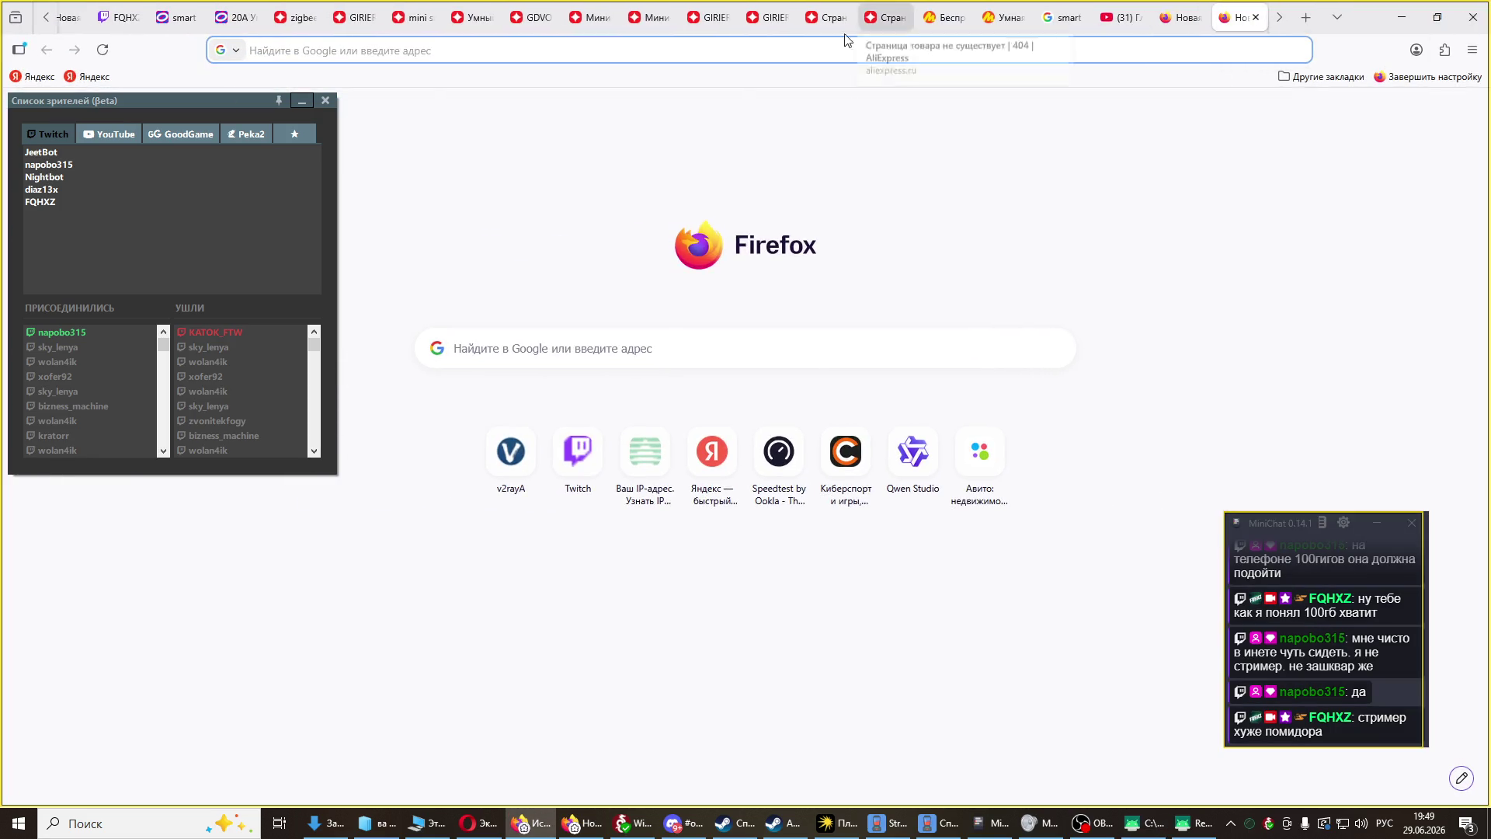
pyautogui.write('а')
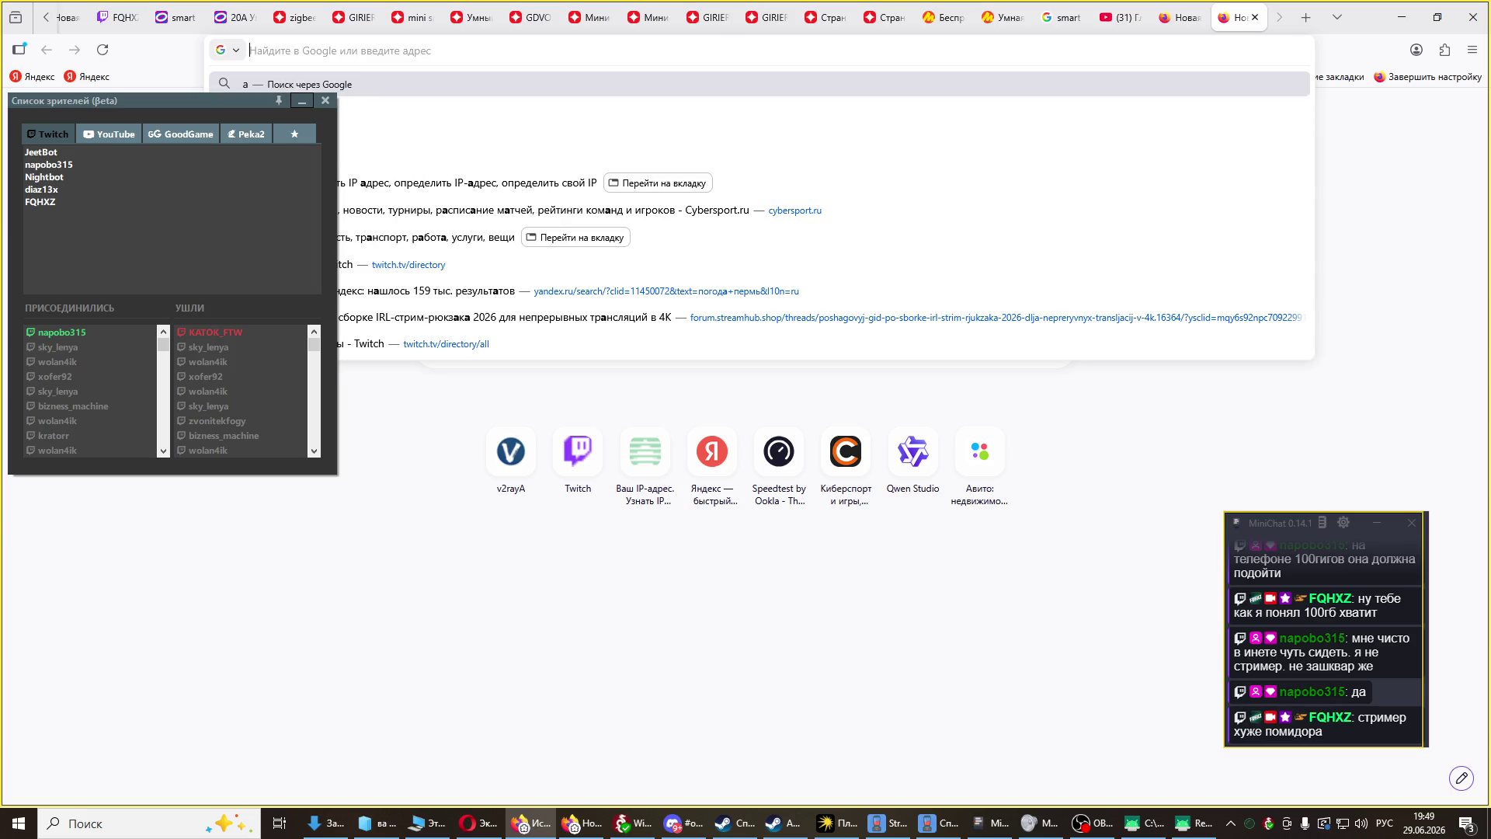
pyautogui.press('BackSpace')
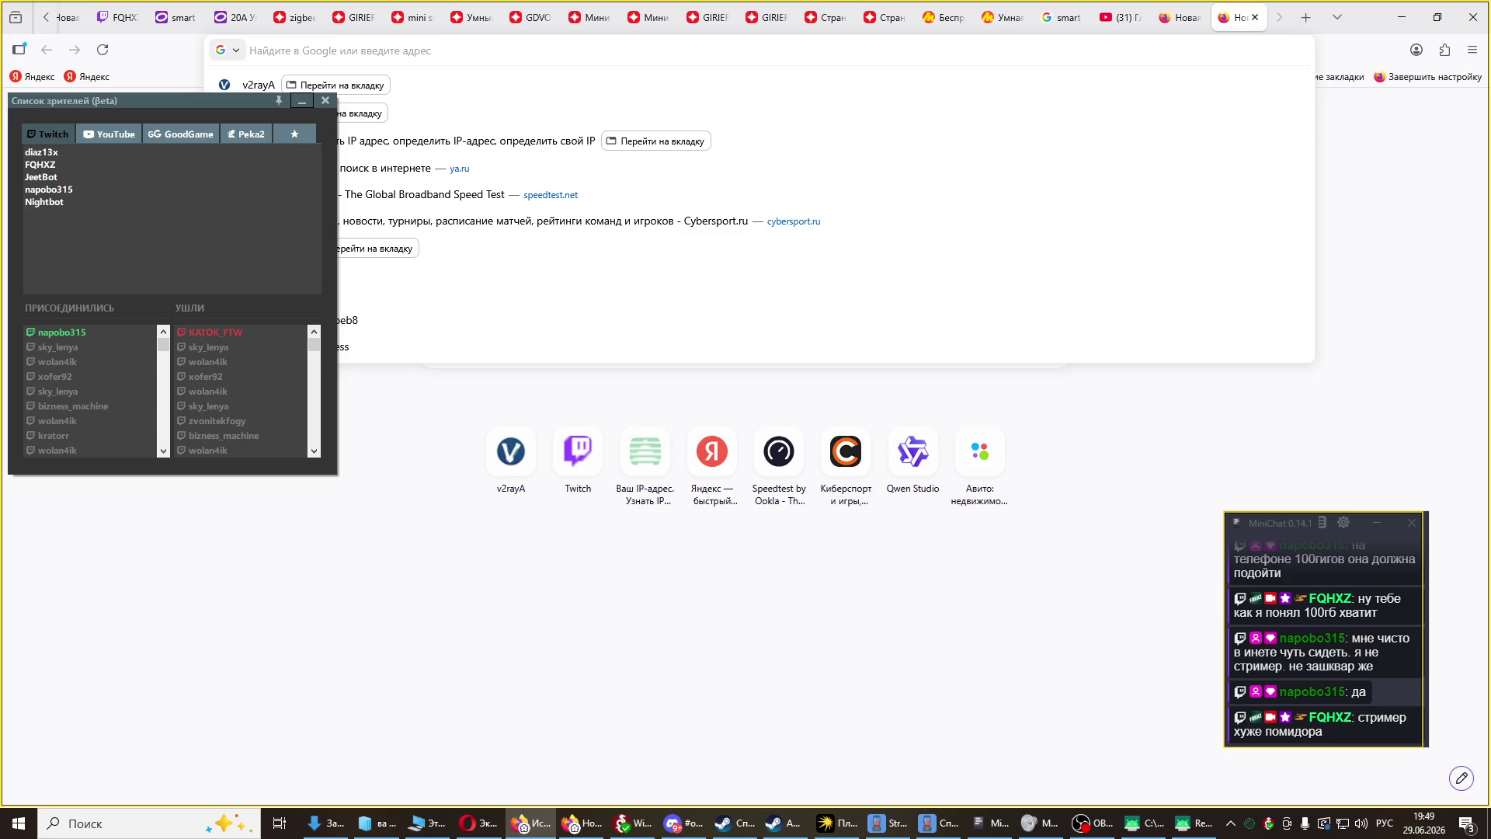
pyautogui.write('паптпр')
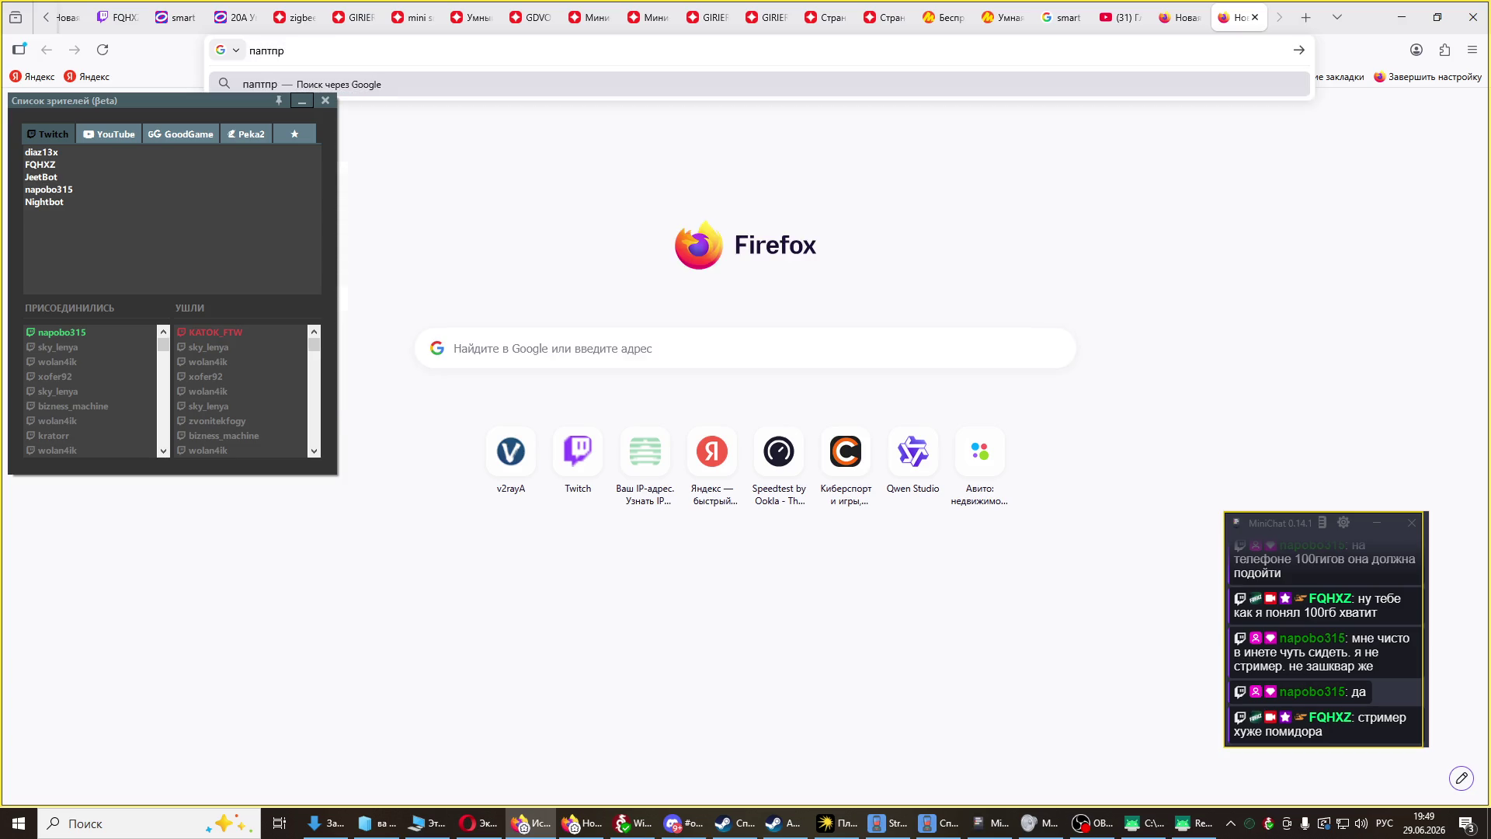
pyautogui.press('BackSpace')
pyautogui.press('BackSpace')
pyautogui.press('BackSpace')
pyautogui.write('авата')
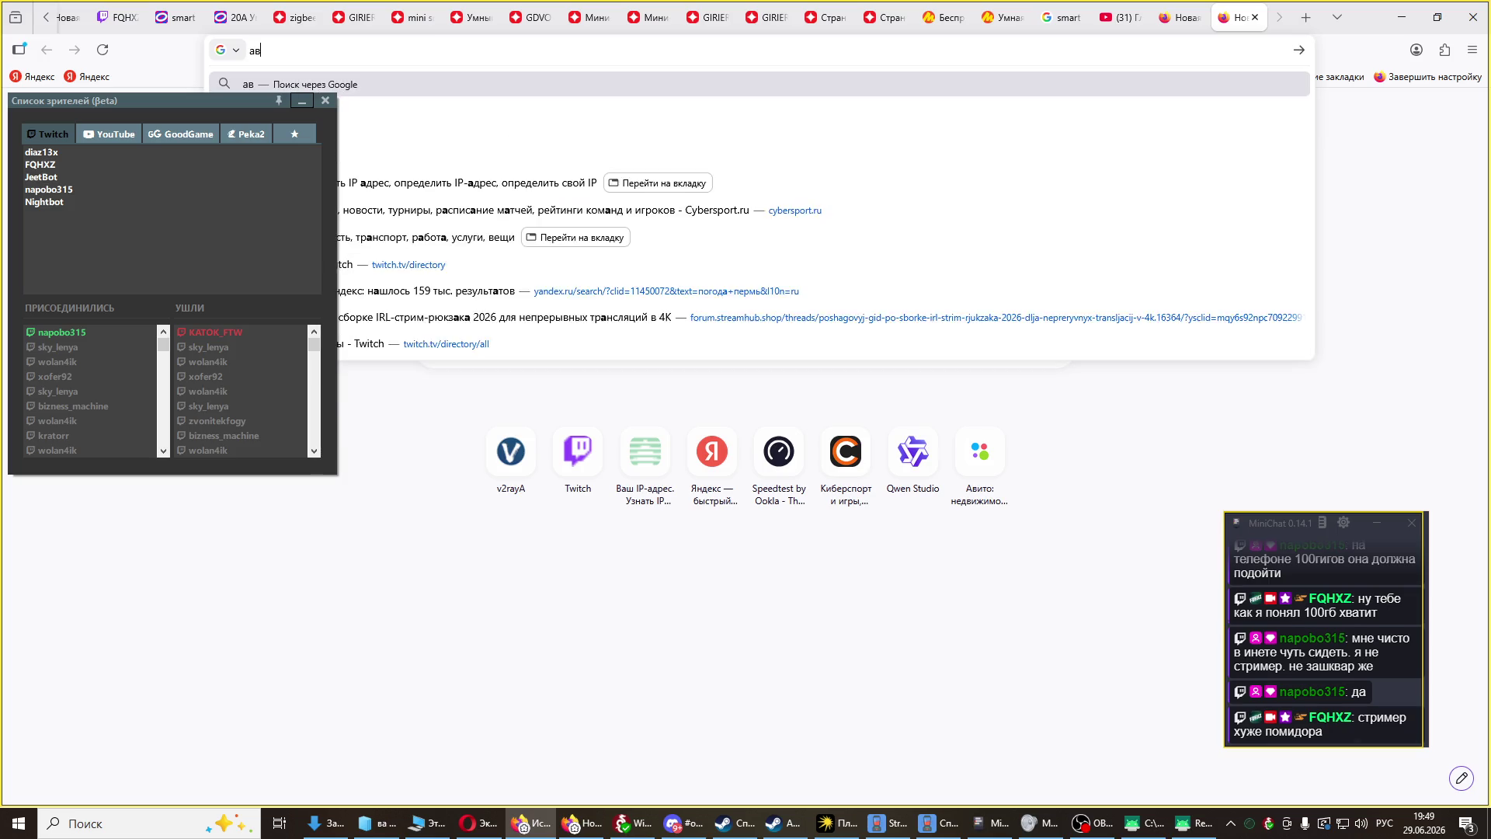
pyautogui.press('BackSpace')
pyautogui.press('BackSpace')
pyautogui.press('BackSpace')
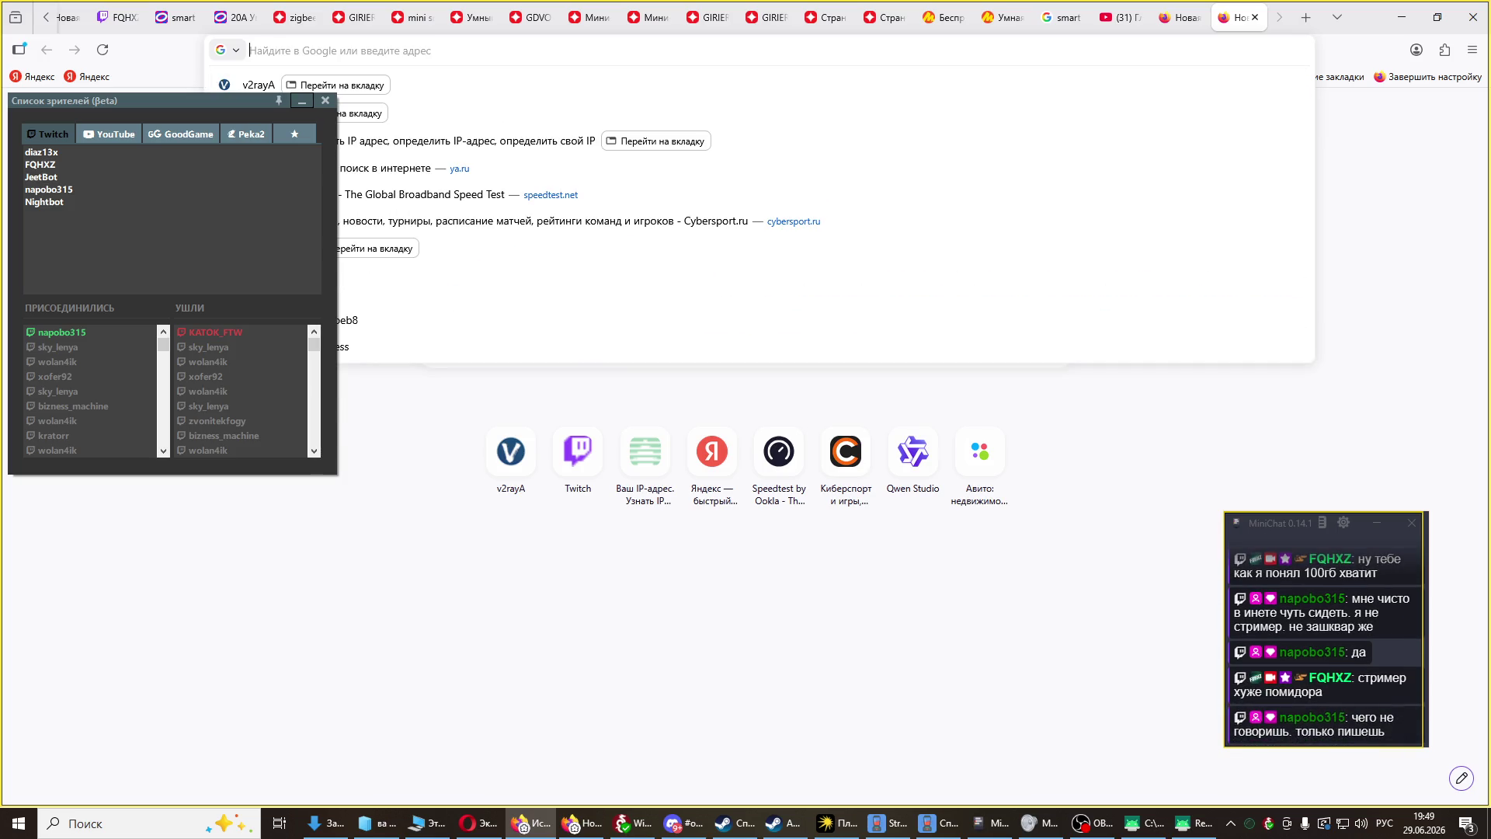
pyautogui.write('устал')
pyautogui.press('Return')
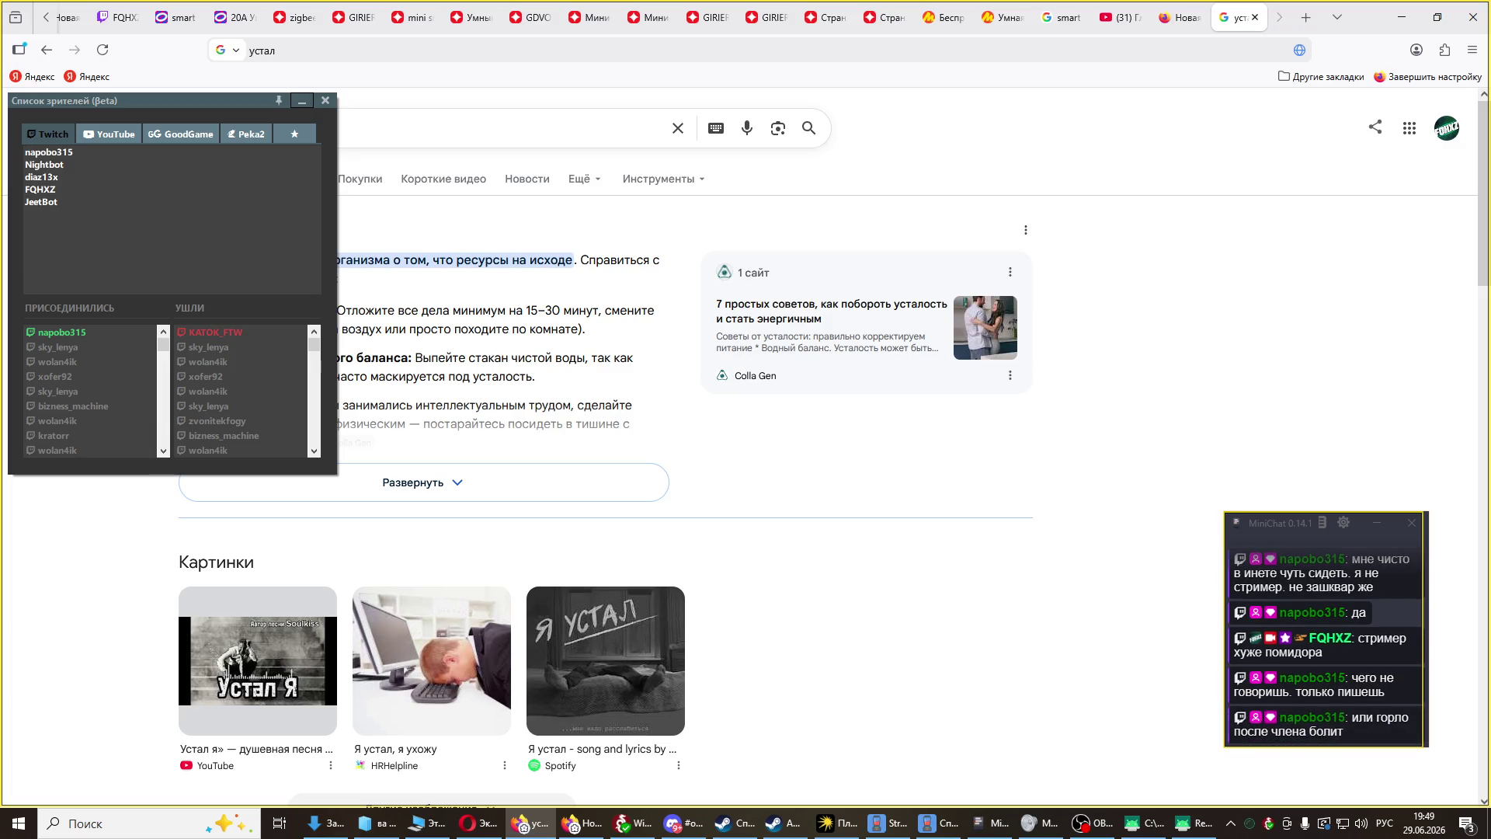
pyautogui.click(1305, 736)
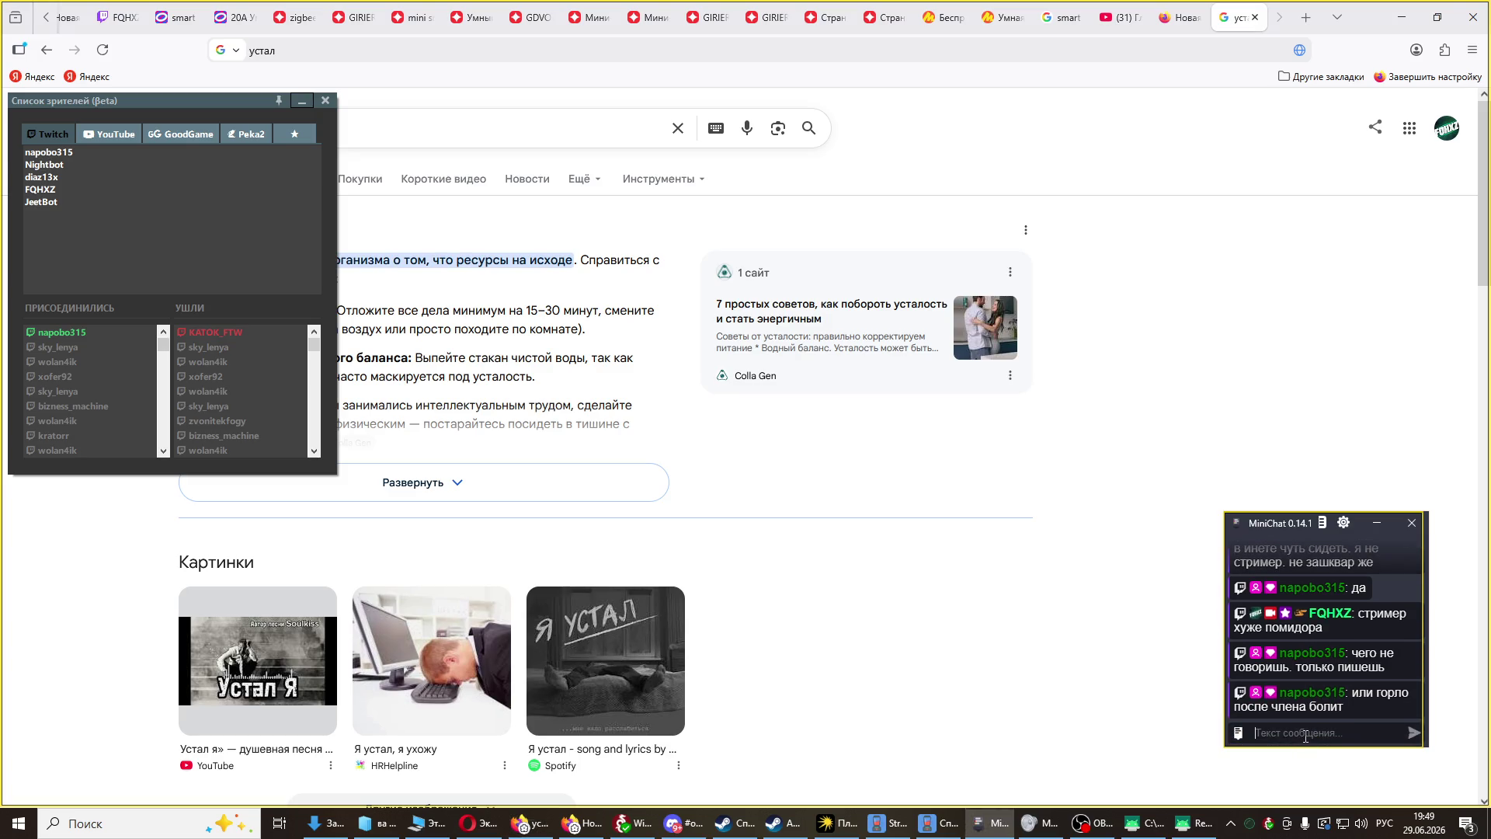
# - Post 'жопа' in the stream chat and close the viewer list window
pyautogui.write('жопа')
pyautogui.press('Return')
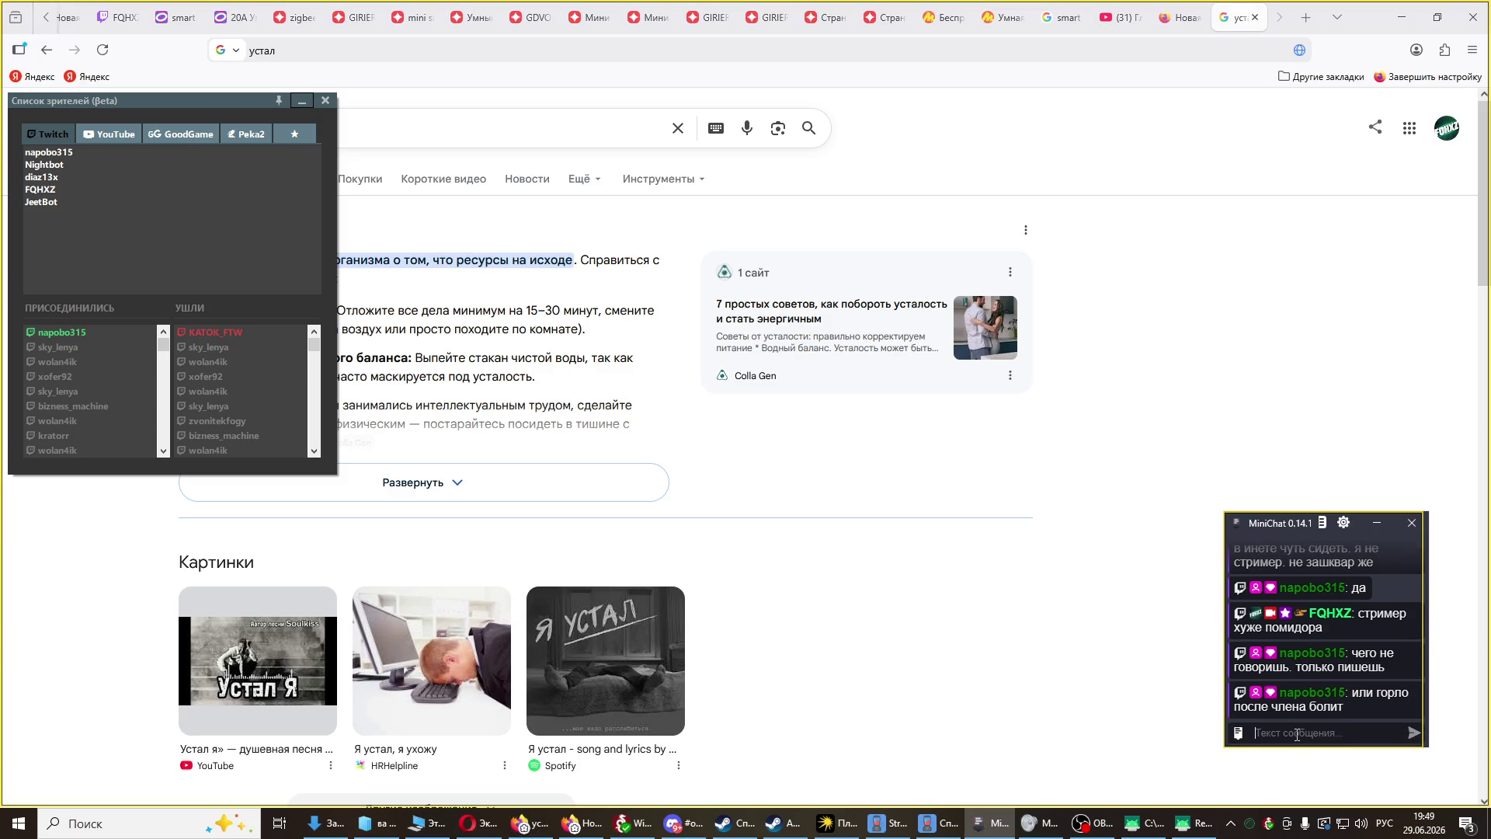
pyautogui.click(302, 101)
# - Copy the AI overview's opening about fatigue and send it to the stream chat
pyautogui.moveTo(179, 263)
pyautogui.mouseDown()
pyautogui.moveTo(342, 281)
pyautogui.moveTo(380, 312)
pyautogui.moveTo(482, 303)
pyautogui.mouseUp()
pyautogui.hotkey('ctrl', 'c')
pyautogui.click(1324, 733)
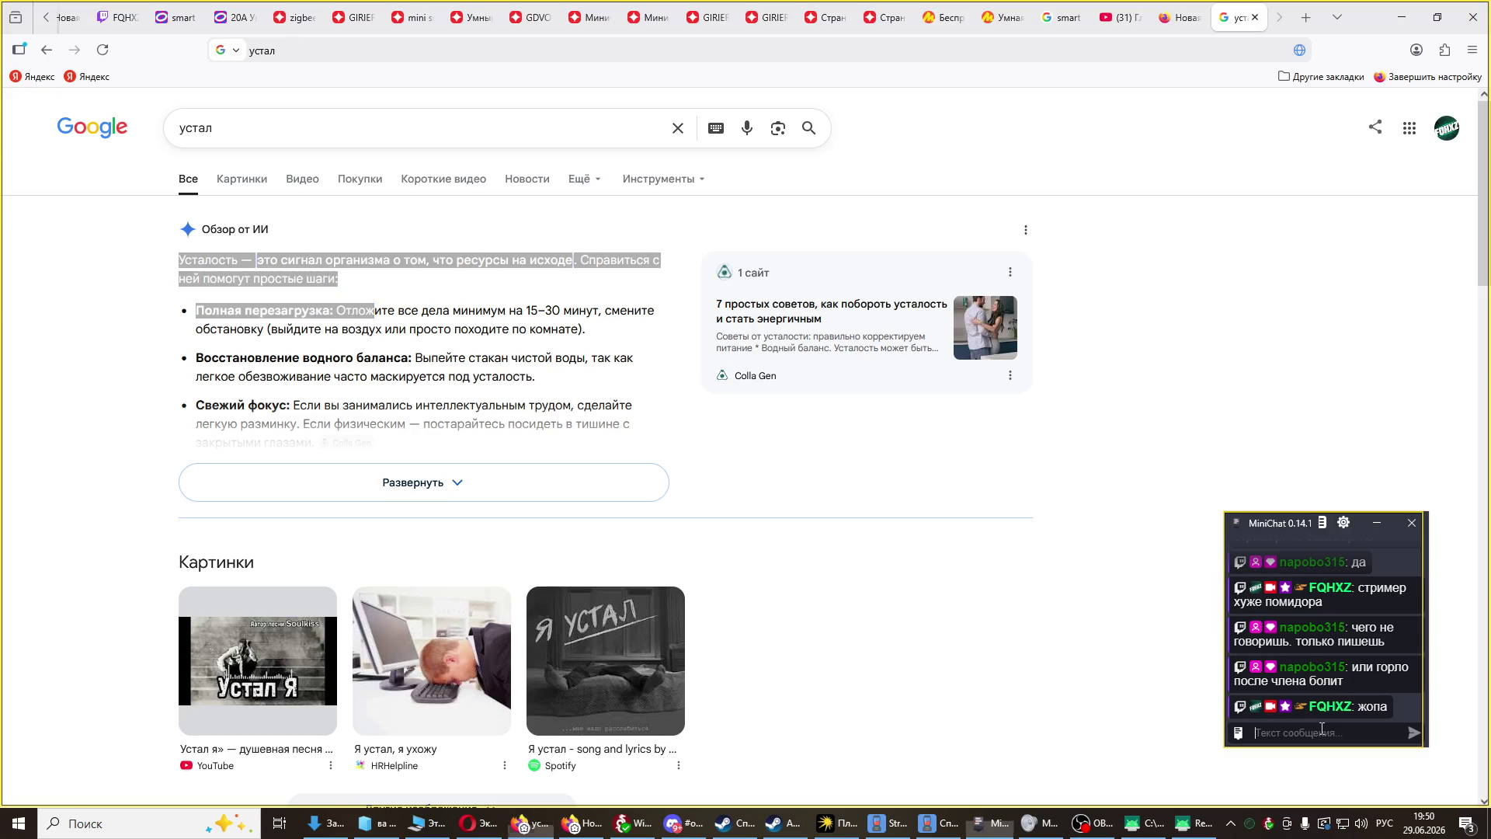
pyautogui.hotkey('ctrl', 'v')
pyautogui.press('Return')
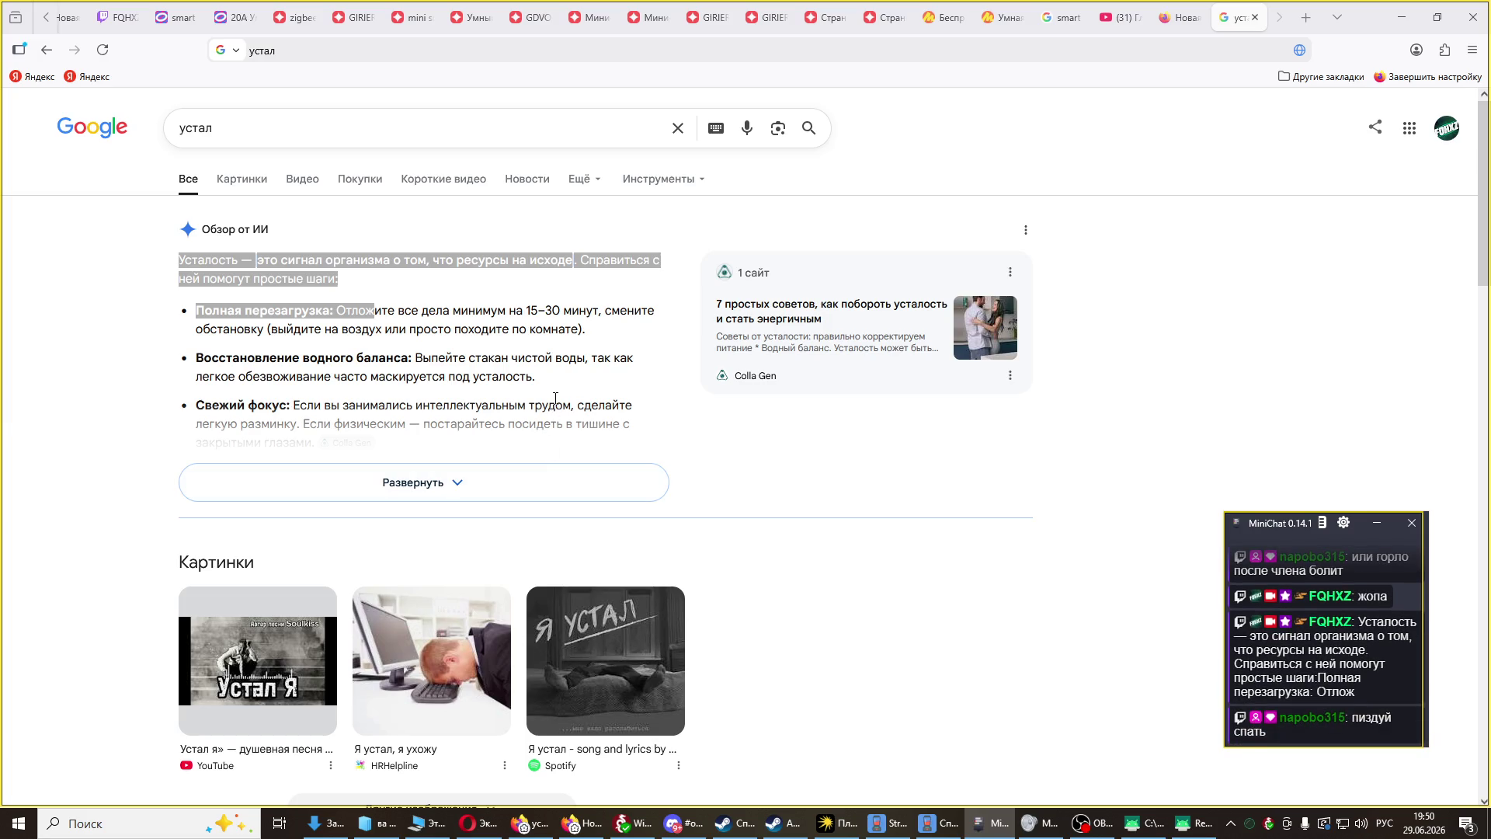
# - Post the replies 'да', 'вчера тестил' and 'сегодня рано' in the chat
pyautogui.click(1325, 723)
pyautogui.write('да')
pyautogui.press('Return')
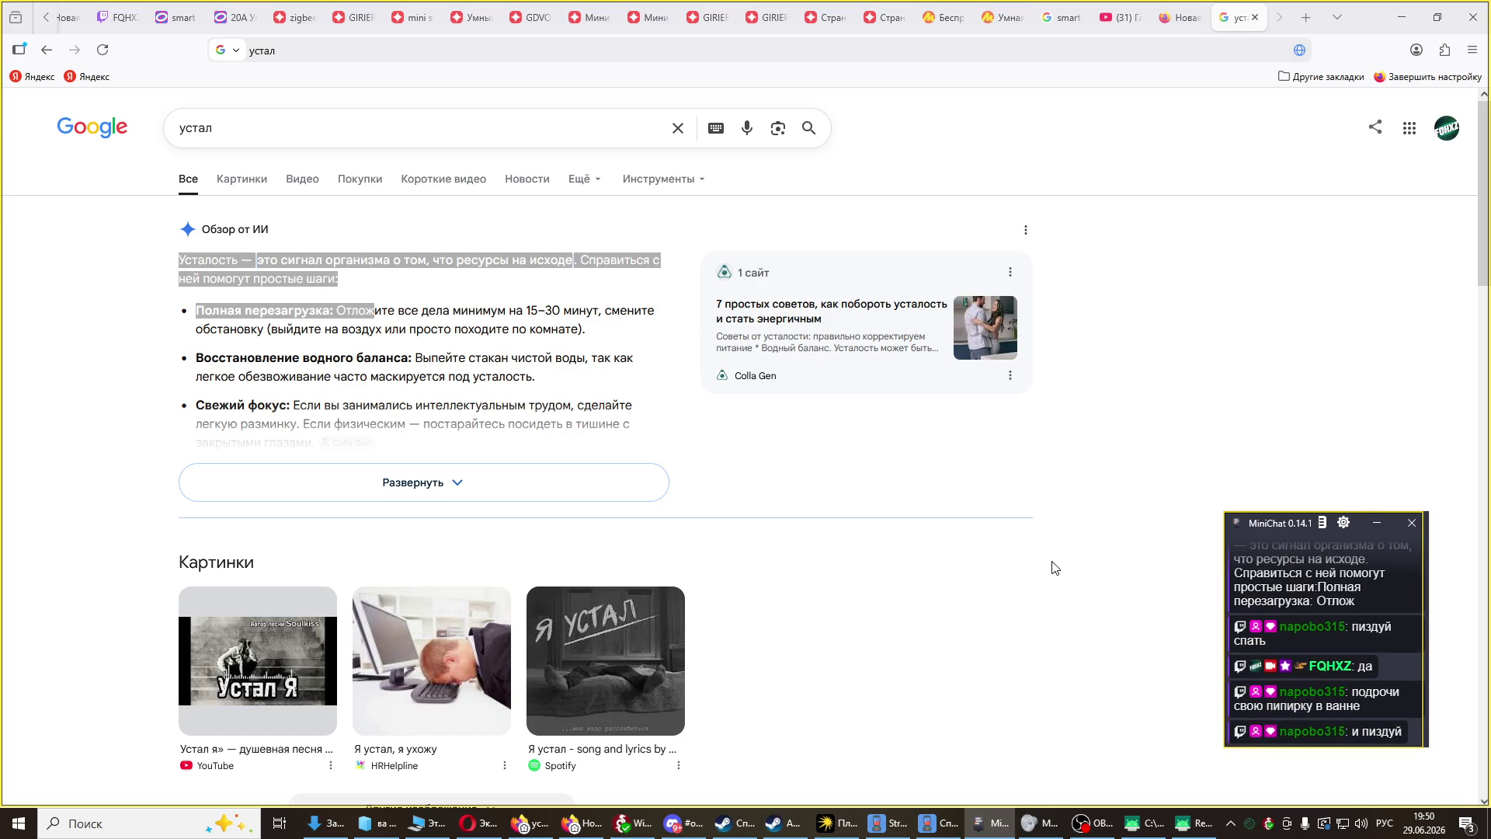
pyautogui.click(1296, 734)
pyautogui.write('вчера теститл')
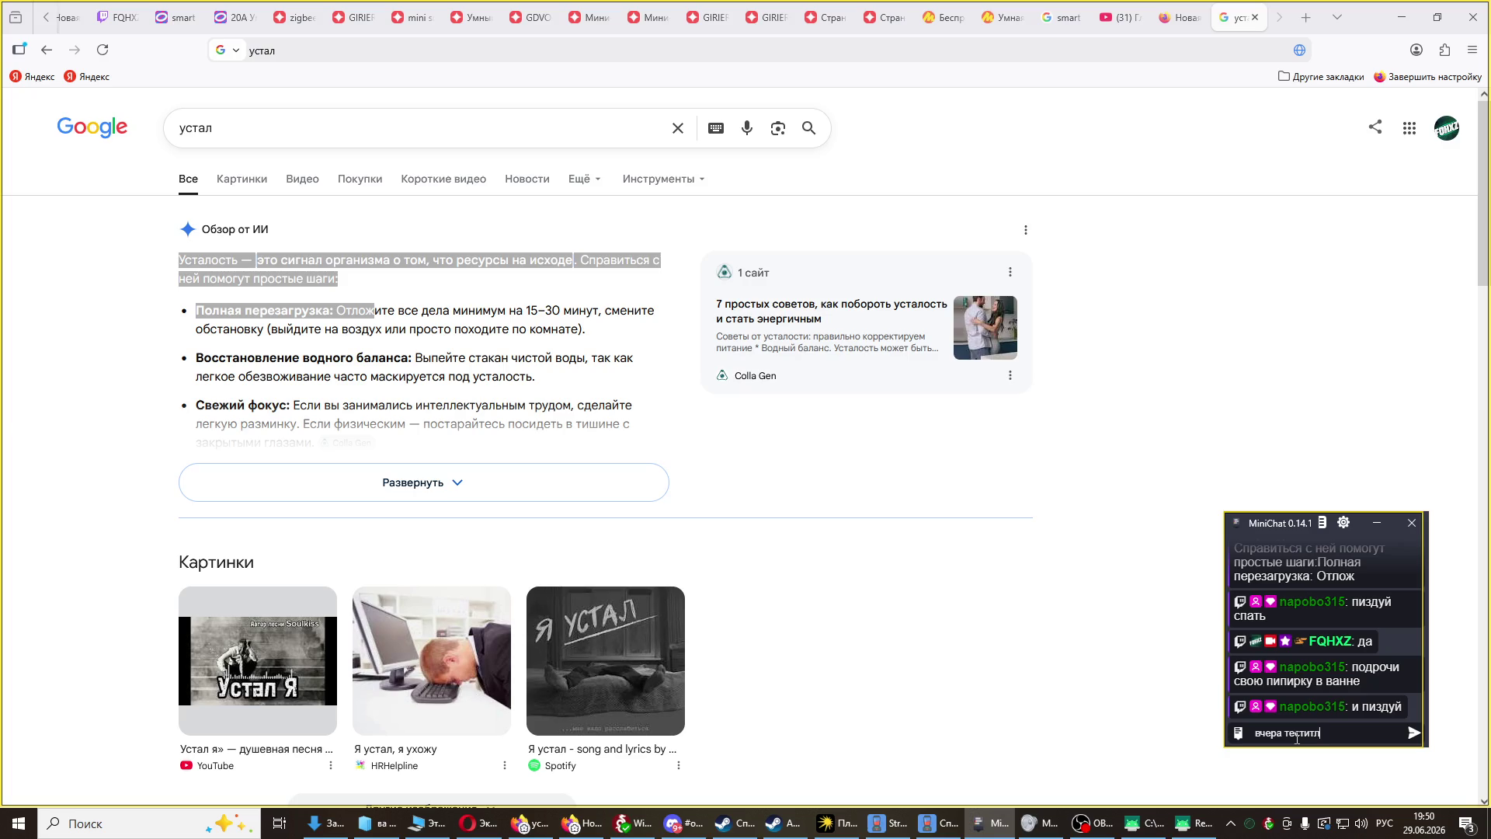
pyautogui.press('Return')
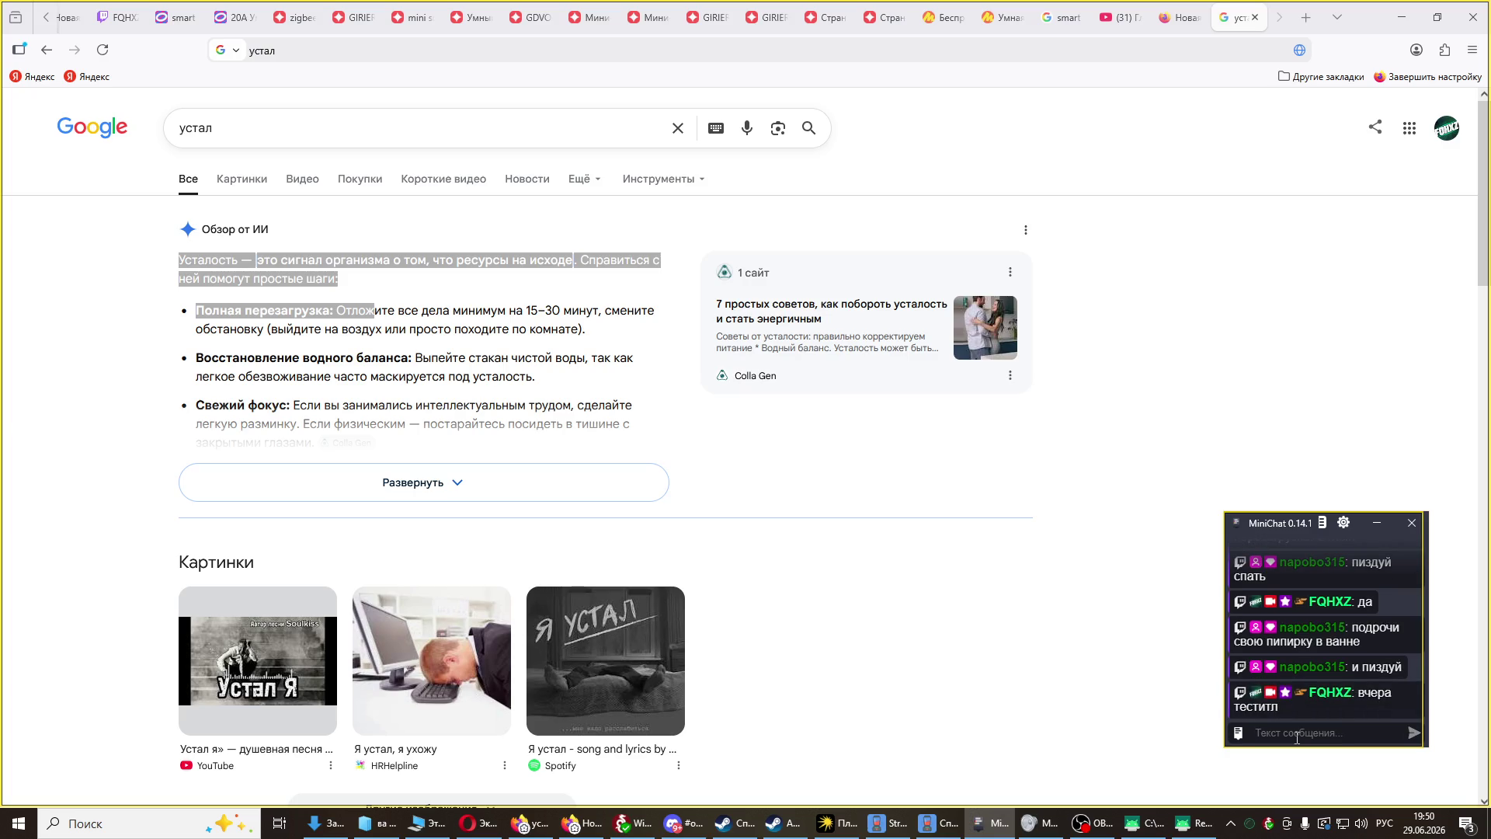
pyautogui.write('сегодня')
pyautogui.write(' рано')
pyautogui.press('Return')
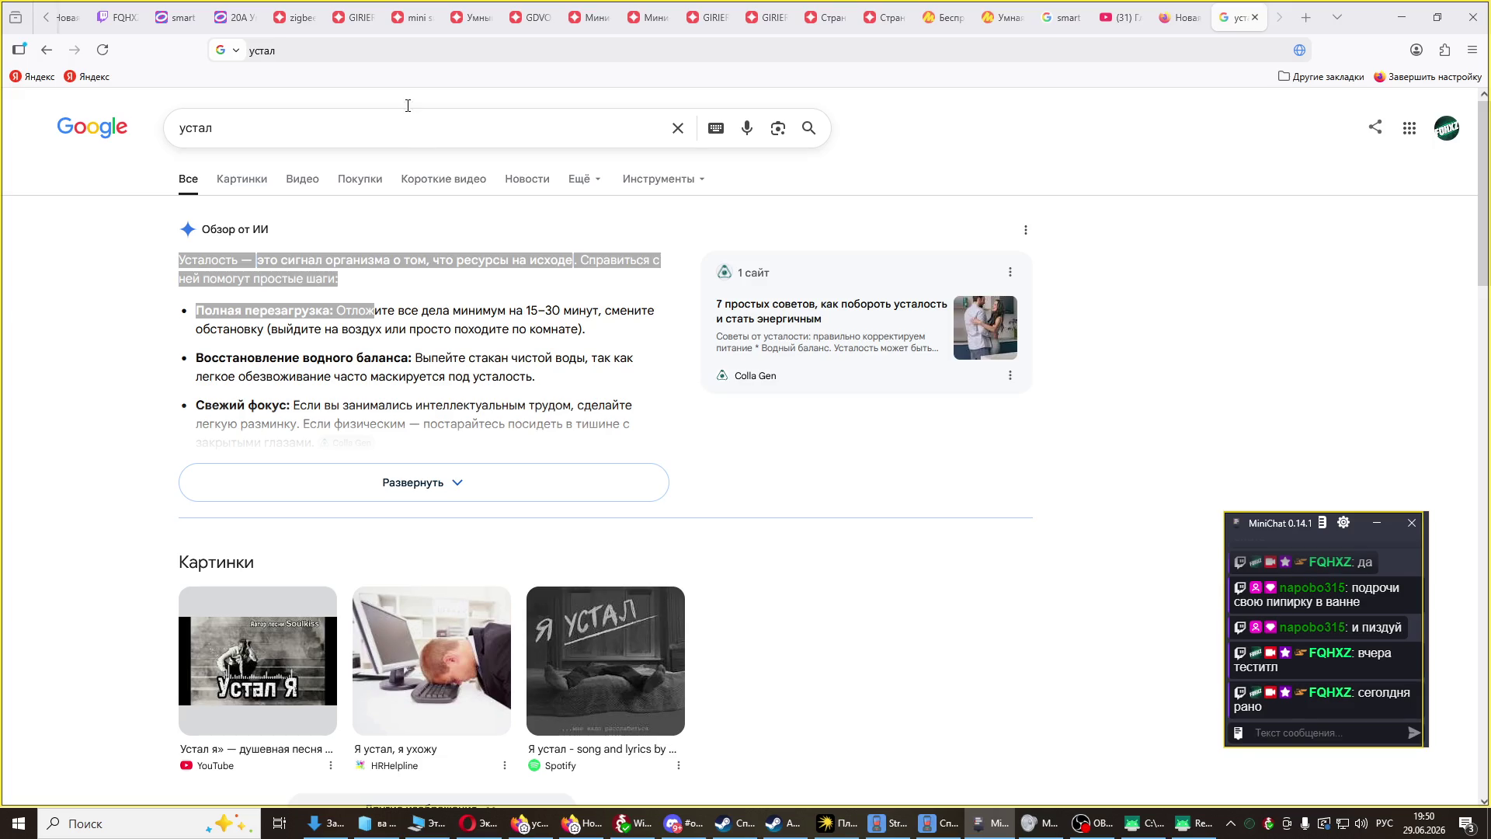
# - Clear the Firefox address bar of the current search
pyautogui.click(351, 44)
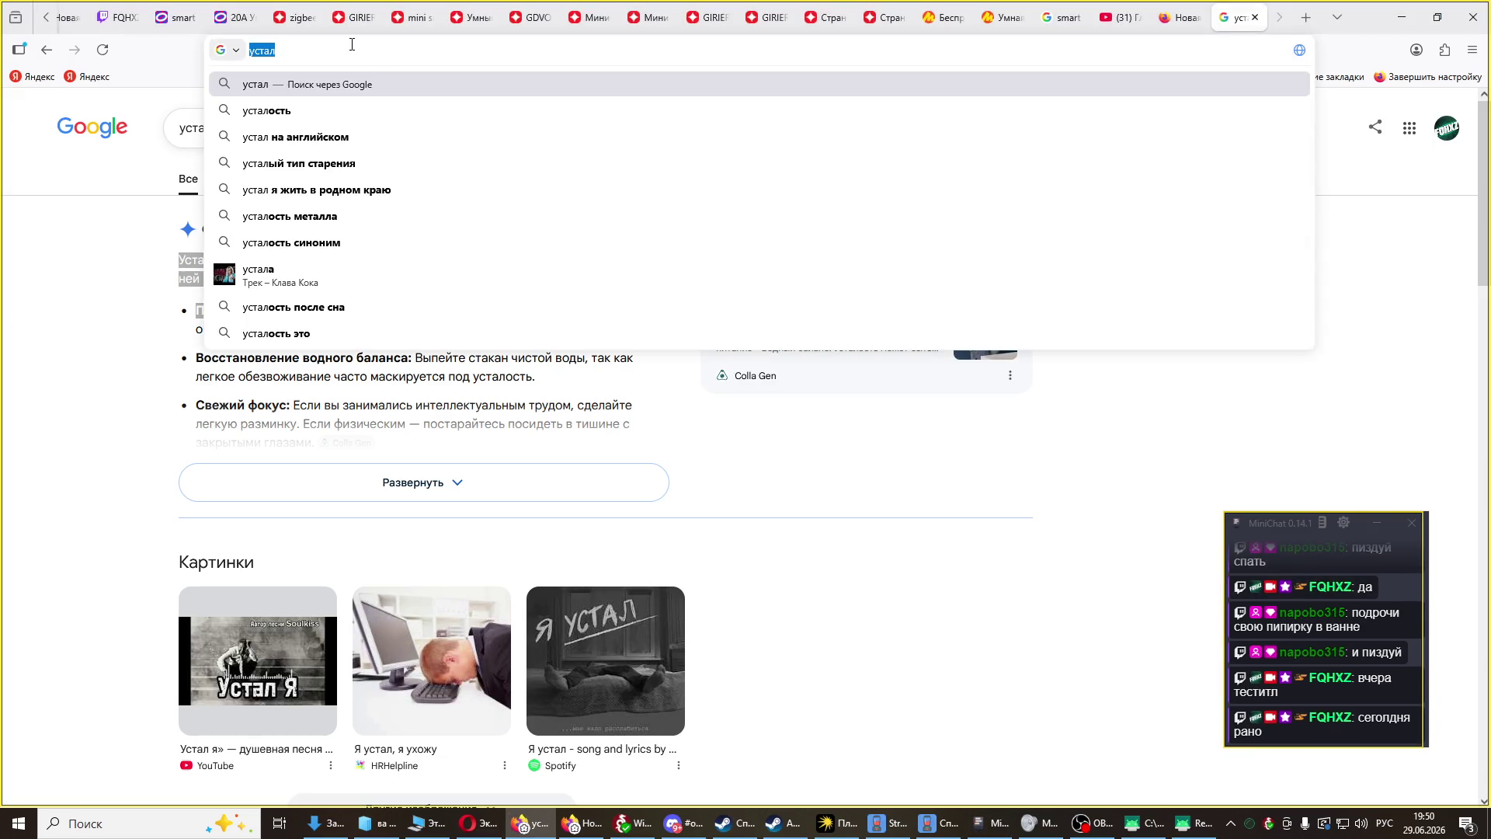
pyautogui.write('уа')
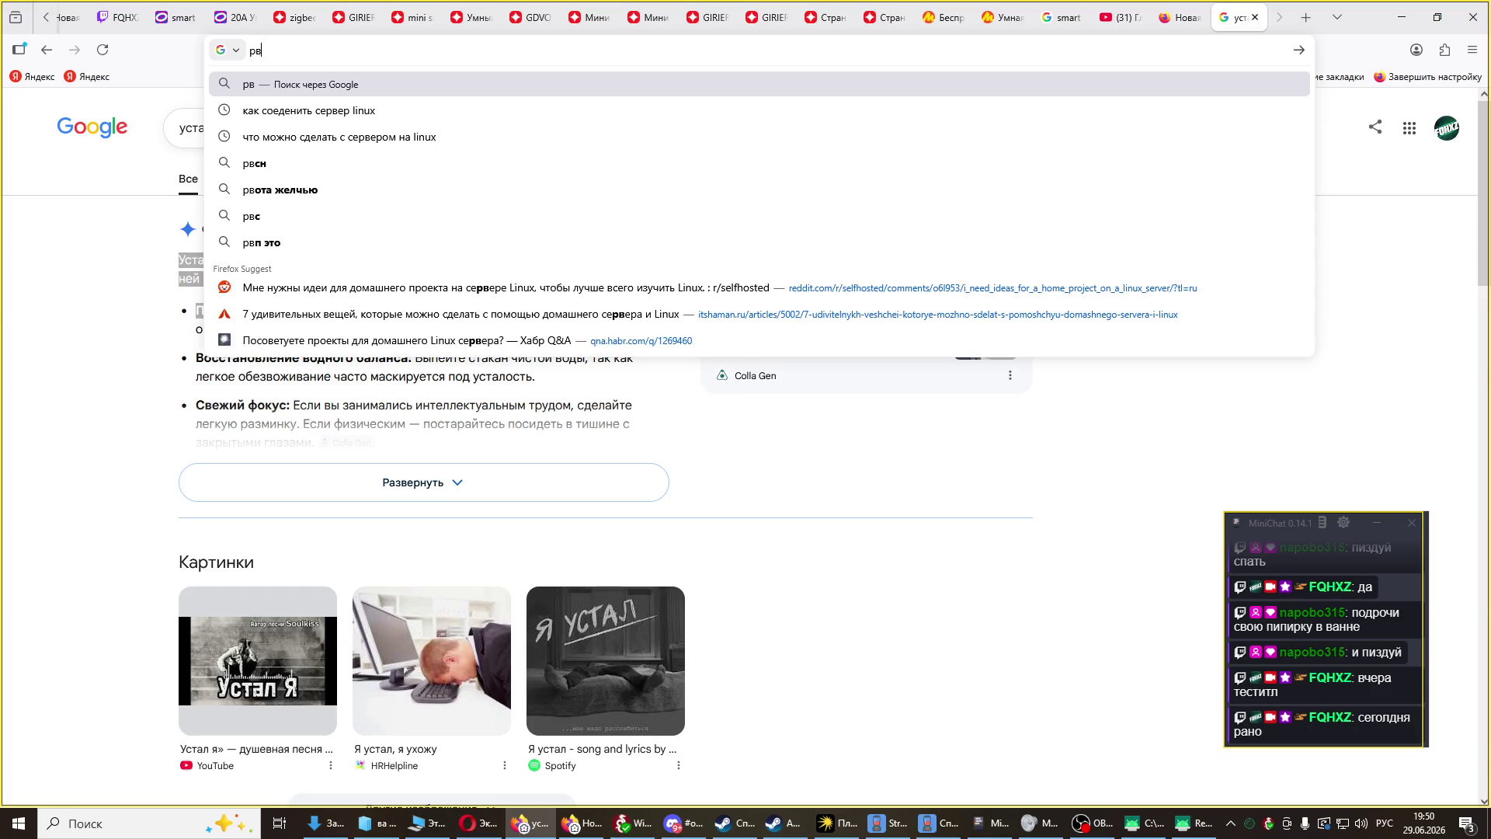
pyautogui.press('BackSpace')
pyautogui.press('BackSpace')
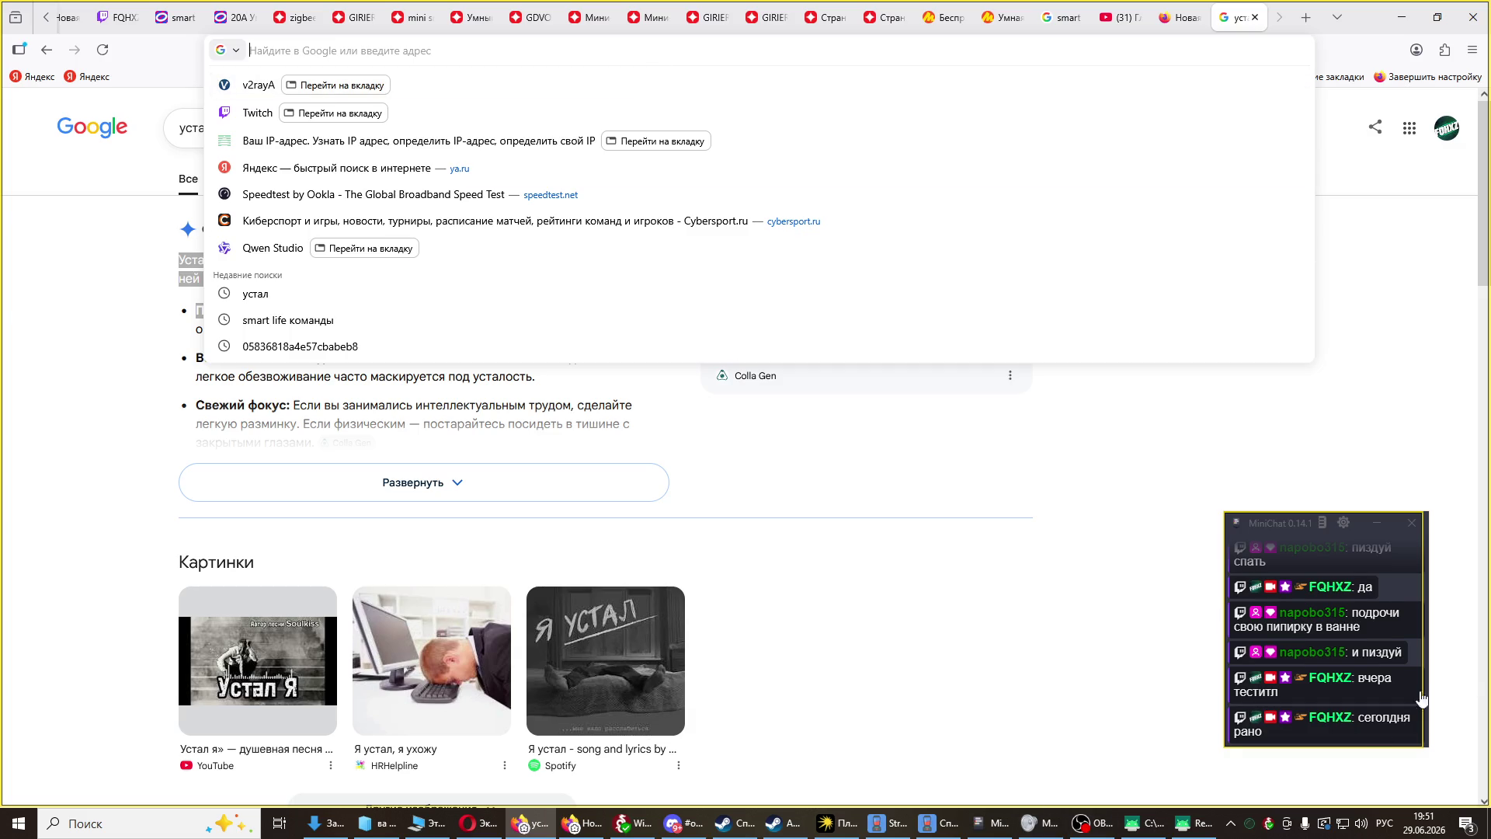
# - Post 'мелатонин сейчас въебу' and 'и лягу' in the stream chat
pyautogui.click(1333, 732)
pyautogui.write('ме')
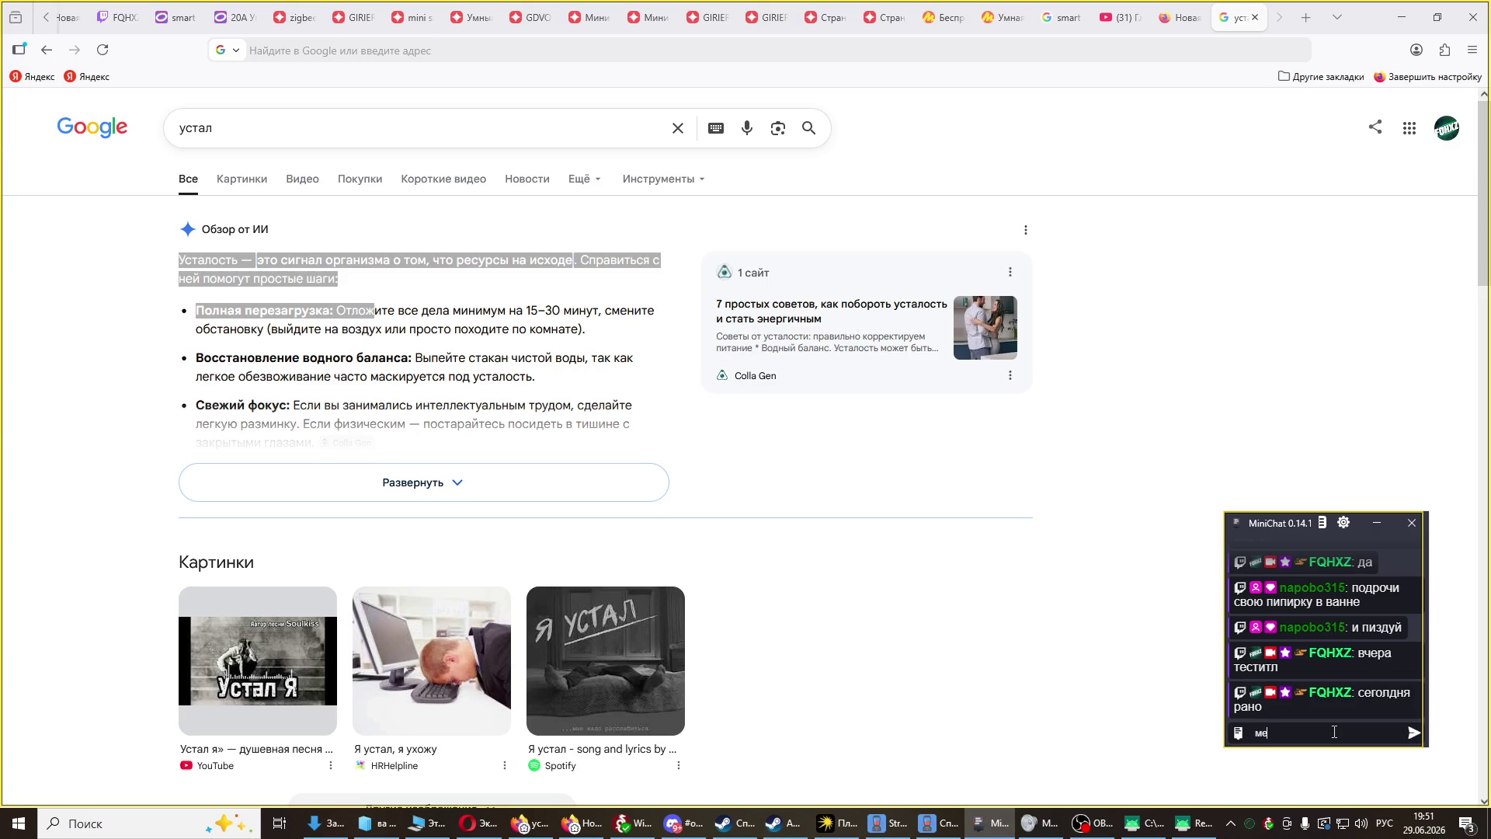
pyautogui.write('латонин сейчас в')
pyautogui.write('ъебу')
pyautogui.press('Return')
pyautogui.write('и лягу')
pyautogui.press('Return')
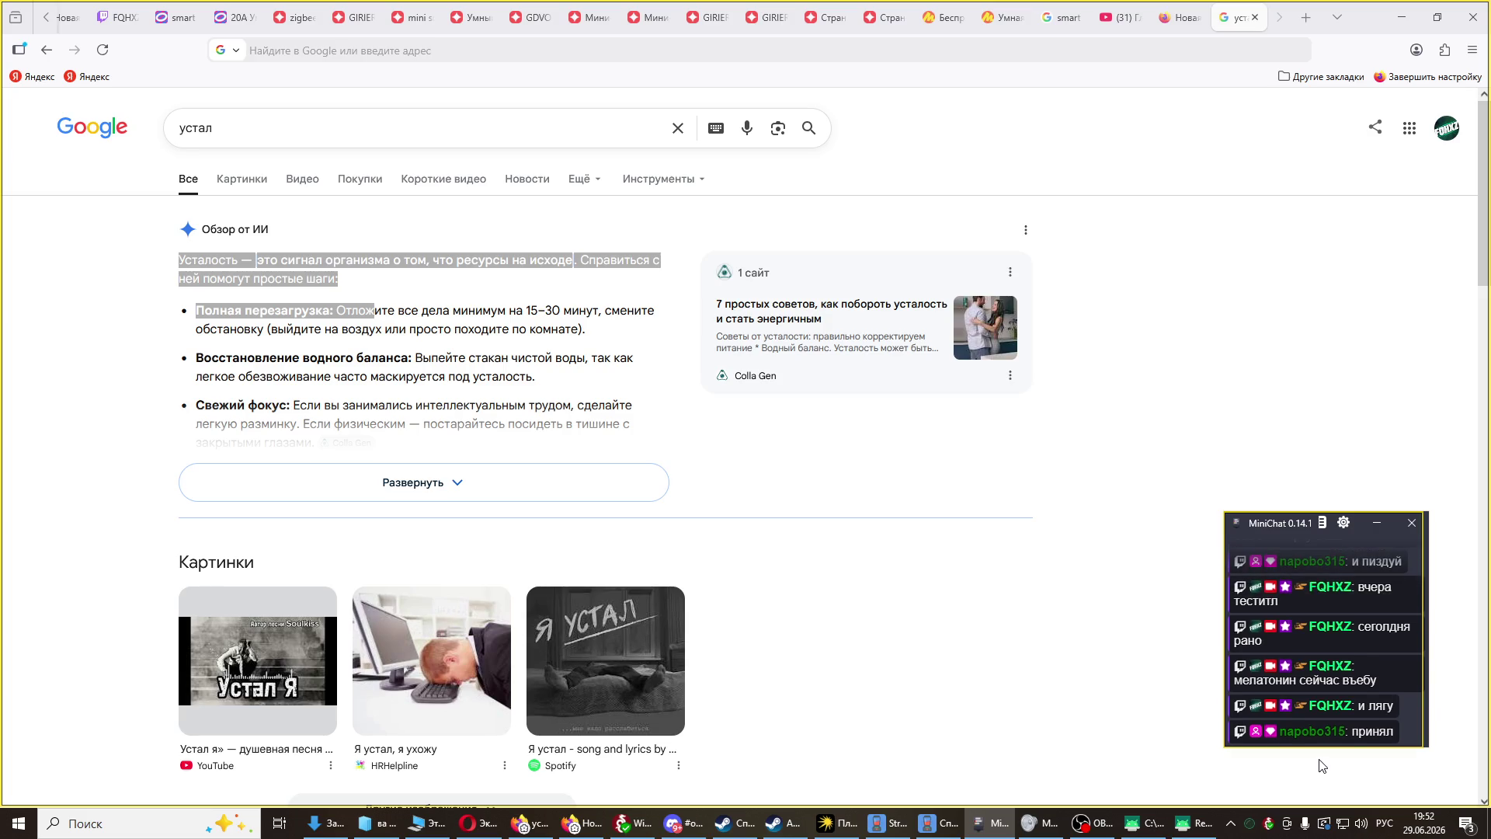
pyautogui.click(1304, 17)
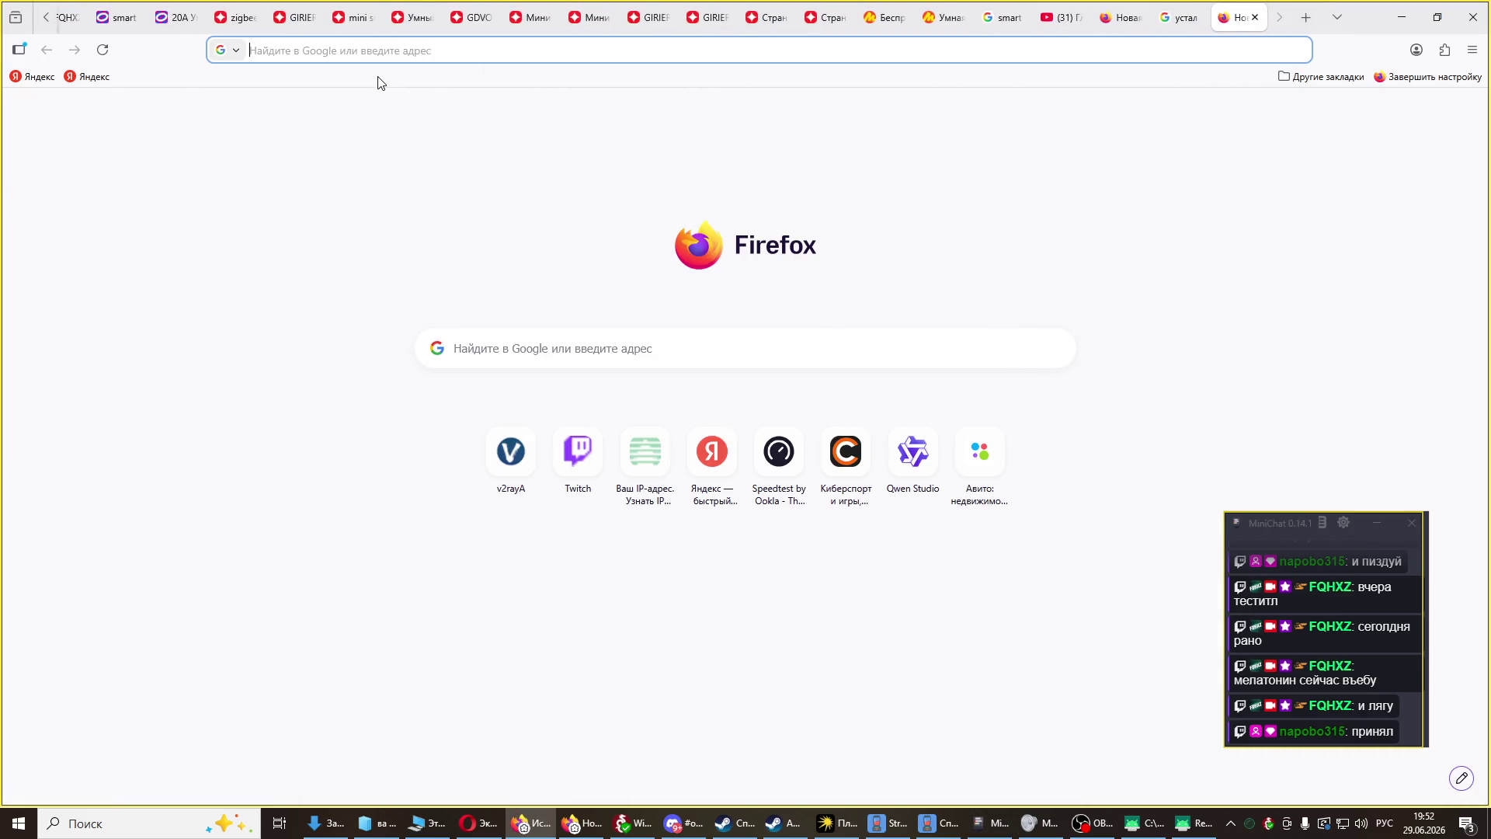
# - Switch the keyboard layout and search Google for 'аватар 2026 мультфильм'
pyautogui.write('ар')
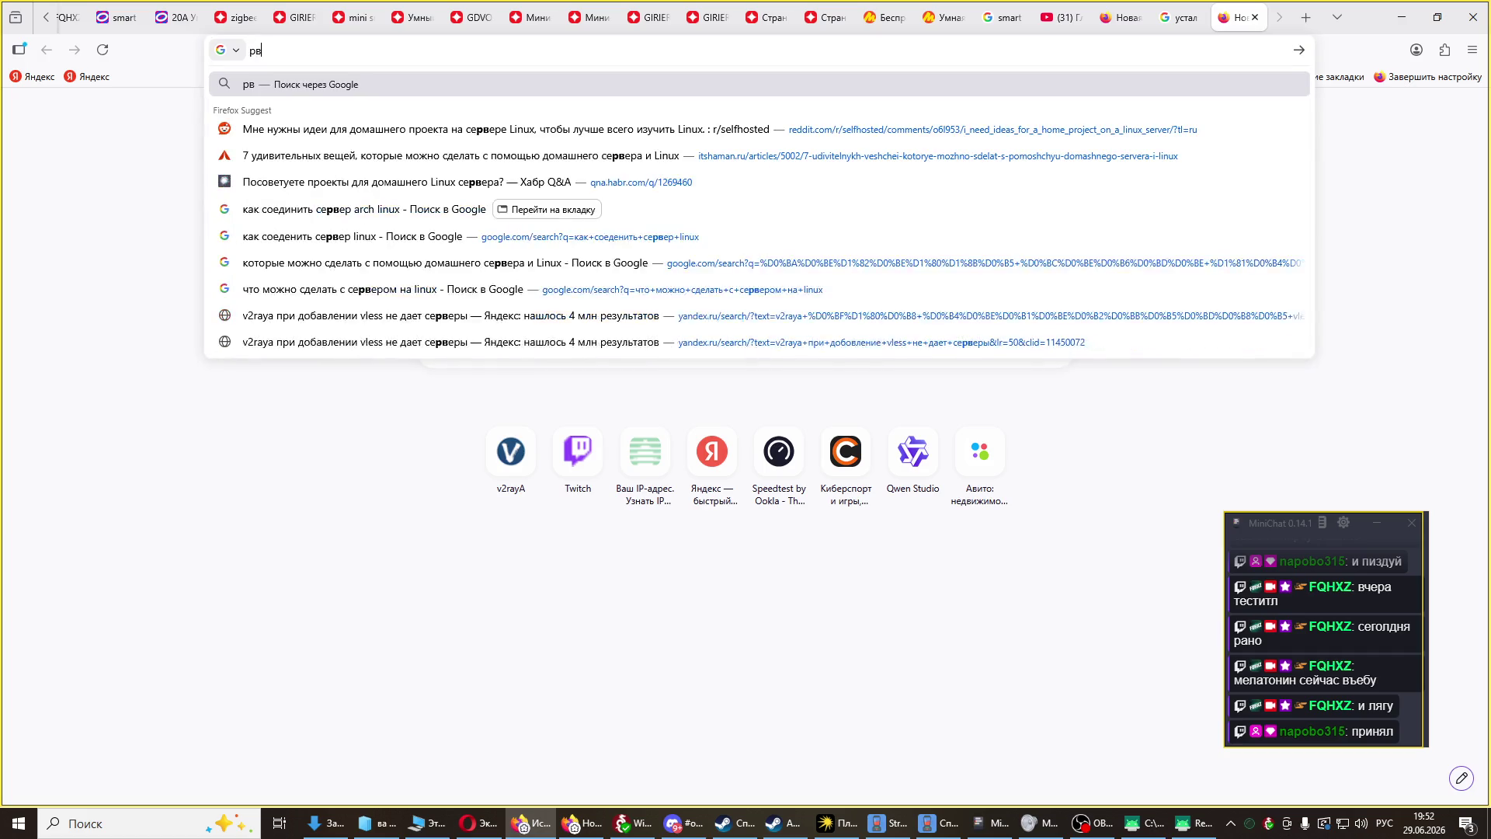
pyautogui.press('BackSpace')
pyautogui.press('BackSpace')
pyautogui.hotkey('alt', 'shift')
pyautogui.hotkey('alt', 'shift')
pyautogui.write('аватар')
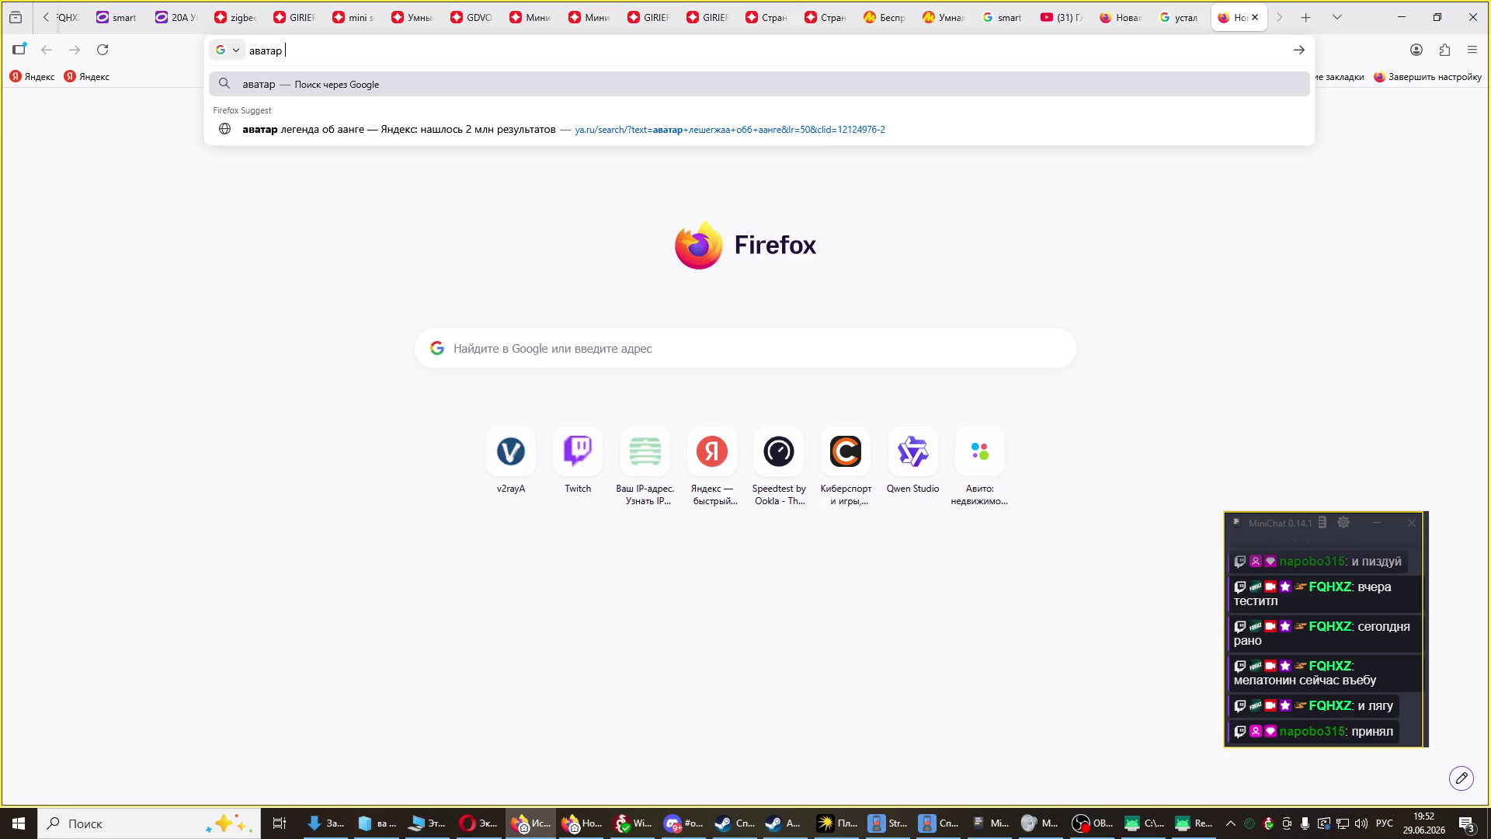
pyautogui.write(' 202')
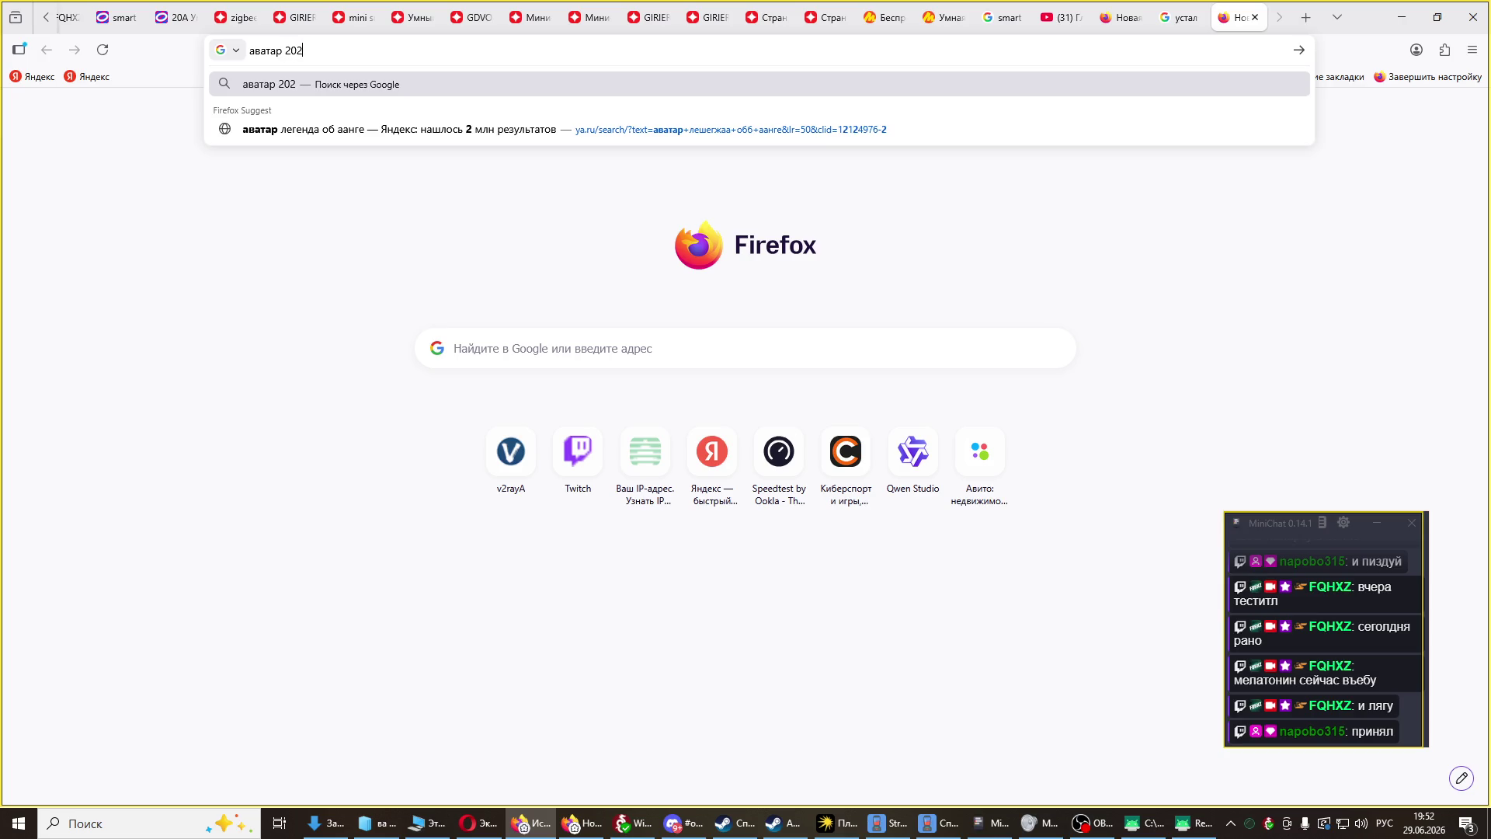
pyautogui.write('6 му')
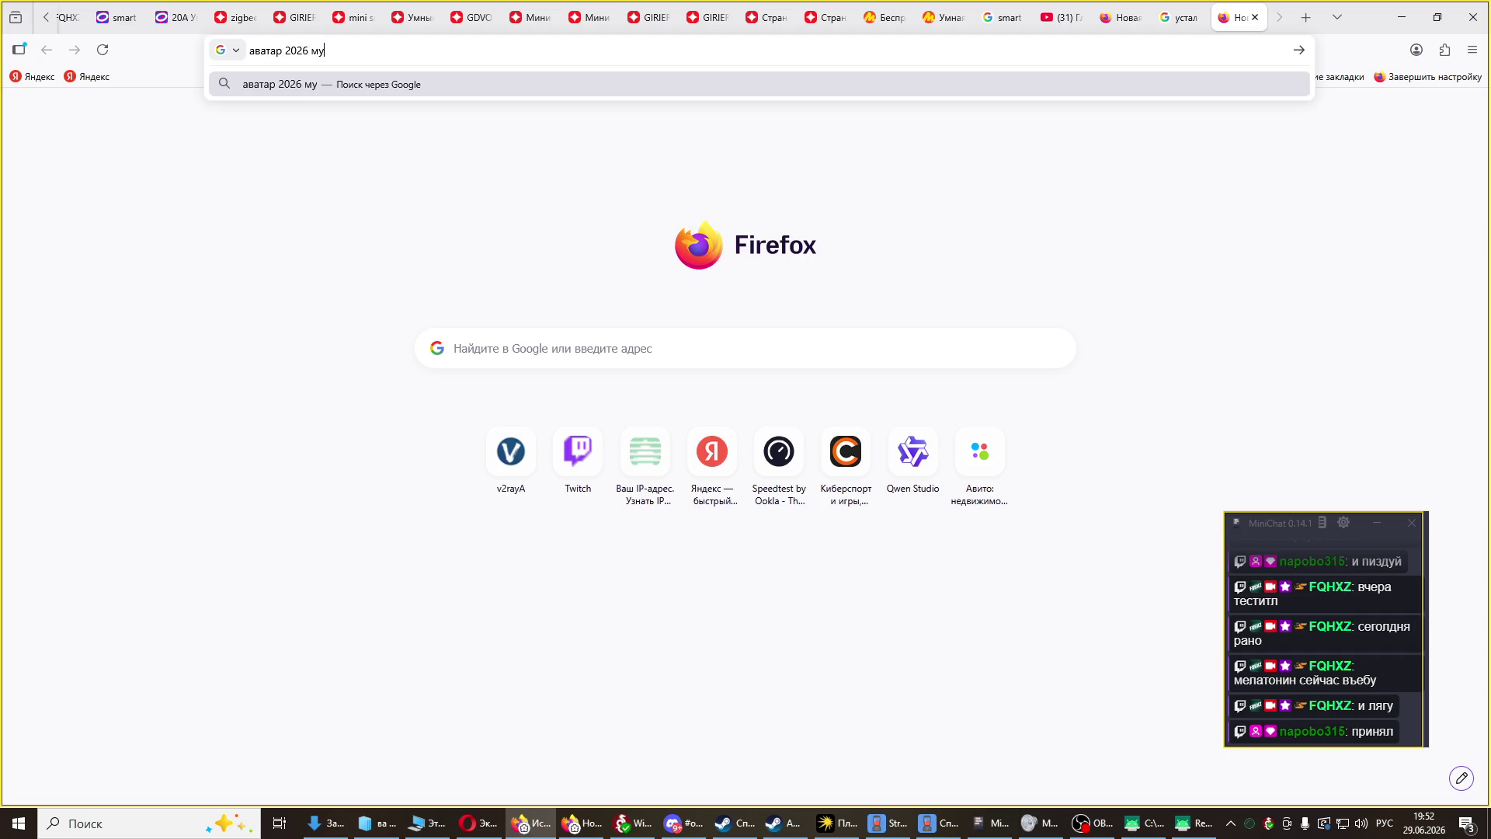
pyautogui.write('льтфильм')
pyautogui.press('Return')
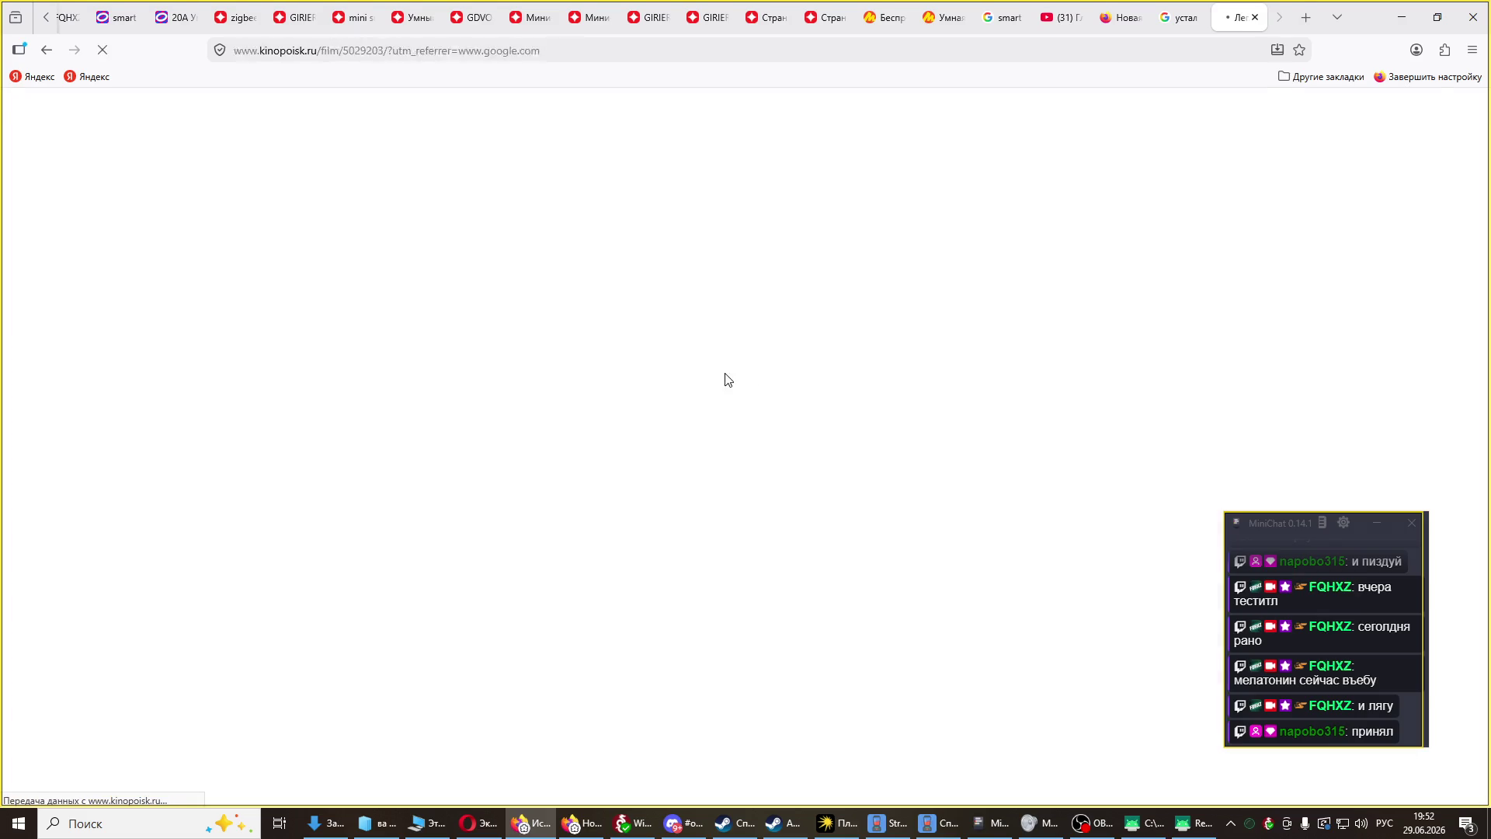
# - Scroll the Kinopoisk page for 'Легенда об Аанге: Последний маг воздуха' down to its О фильме crew and running-time details
pyautogui.press('alt')
pyautogui.scroll(-2, 762, 373)
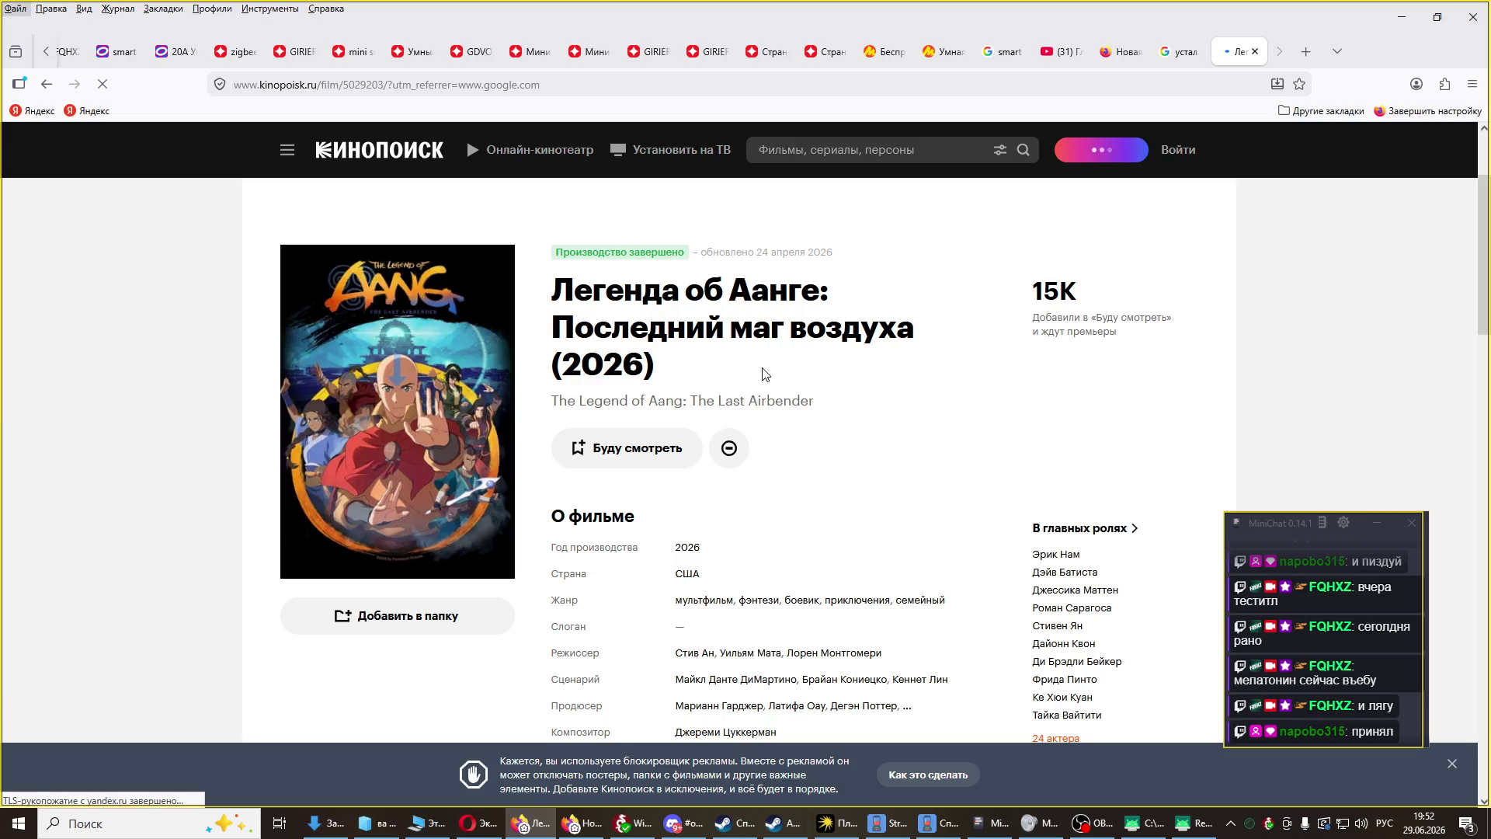
pyautogui.scroll(-3, 763, 373)
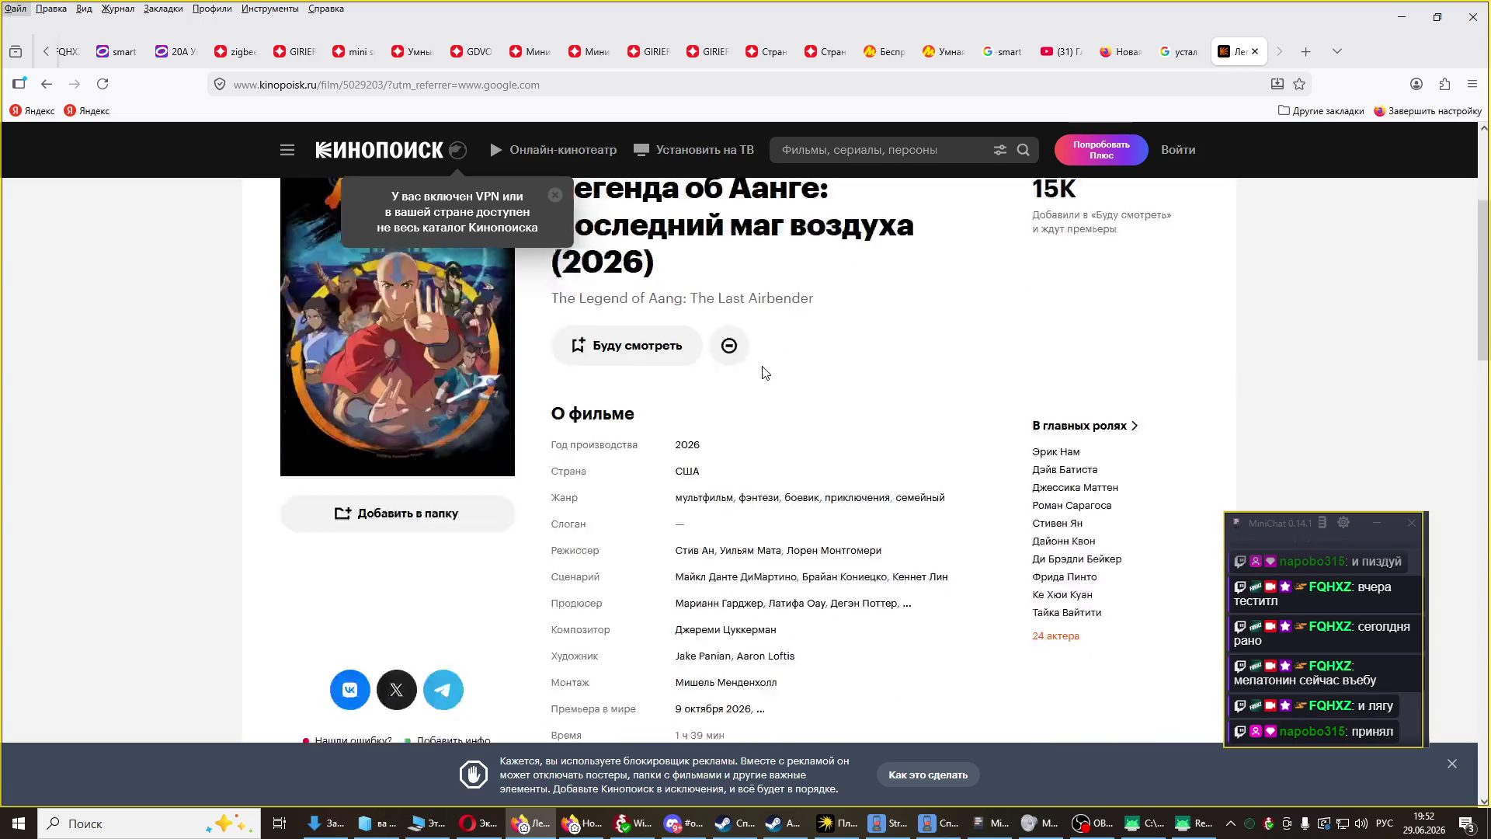
pyautogui.scroll(3, 762, 373)
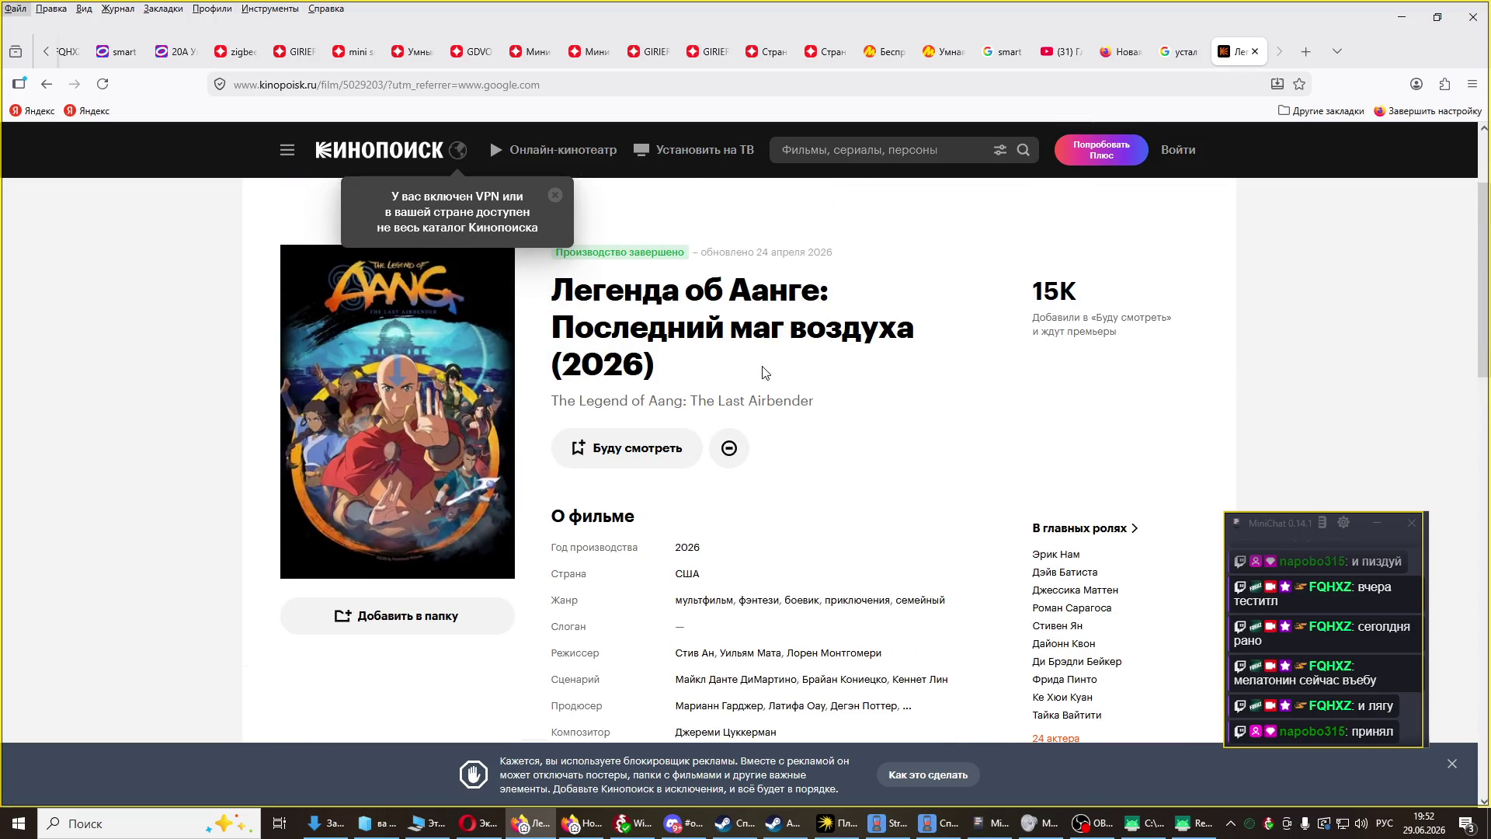
pyautogui.scroll(-2, 762, 373)
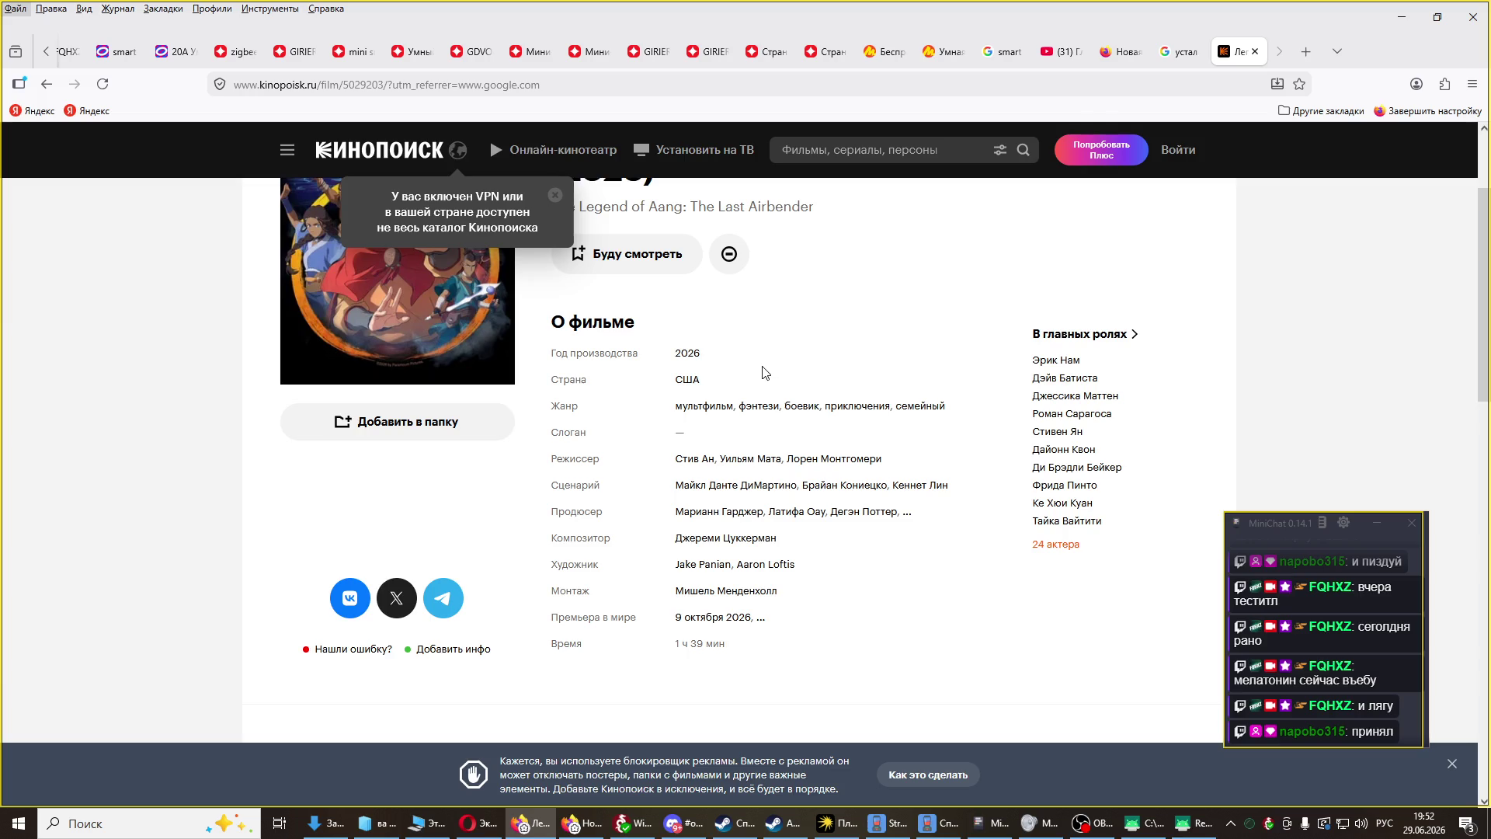